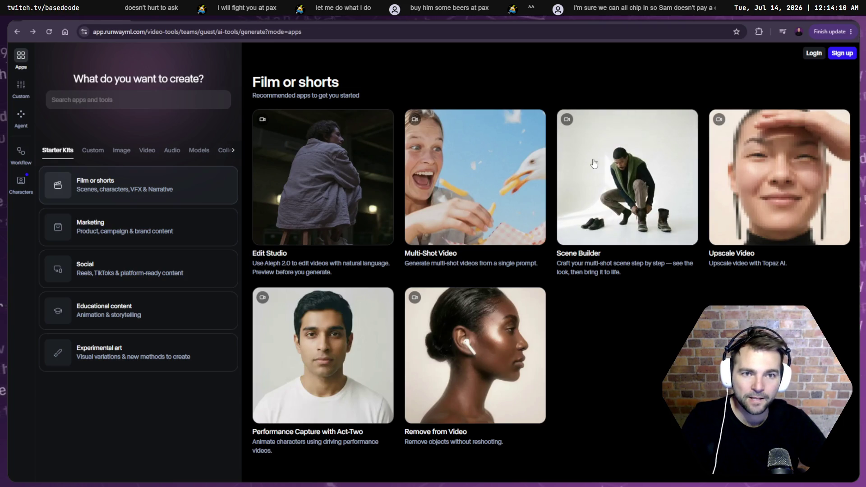
Open Runway's Scene Builder, try the Frame and Animate steps, and bring up the reference asset picker
left_click(627, 241)
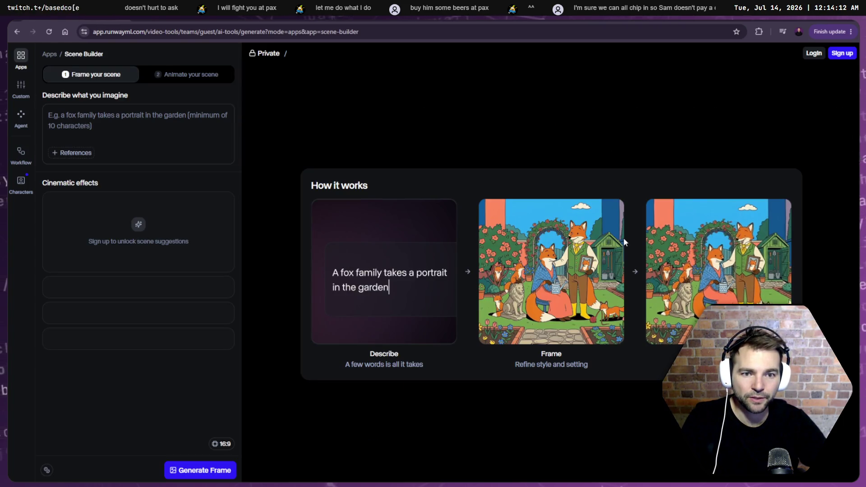
left_click(83, 126)
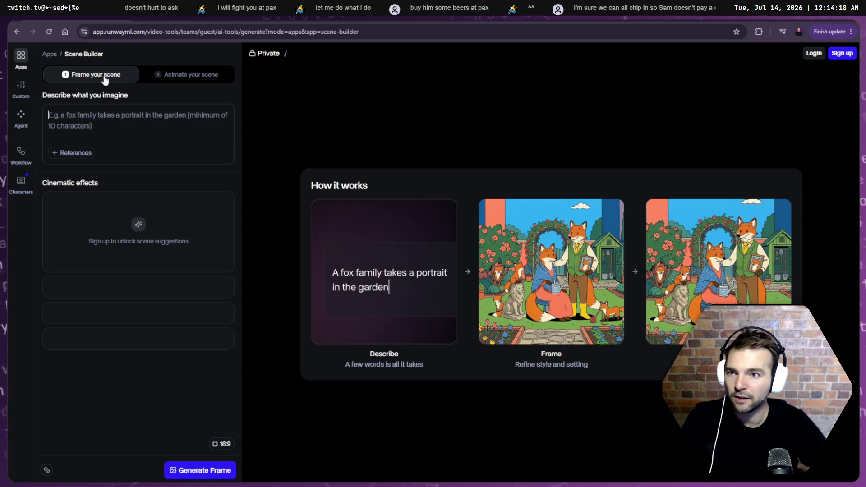
left_click(190, 74)
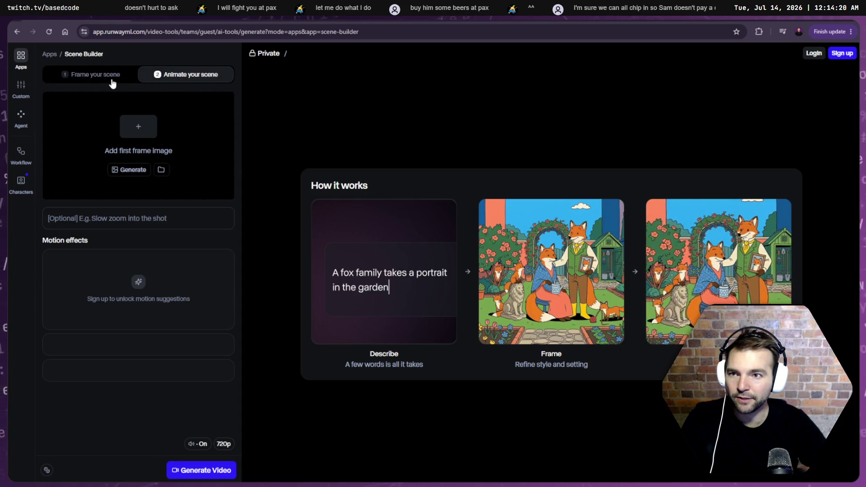
left_click(112, 81)
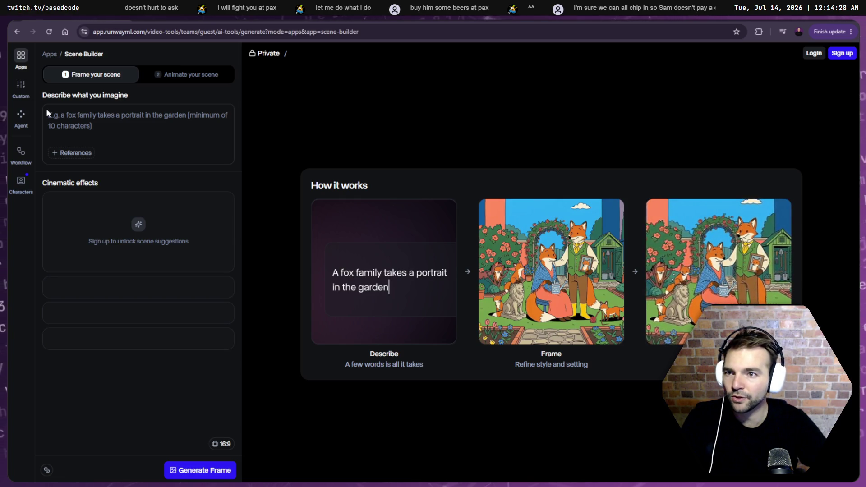
left_click(71, 153)
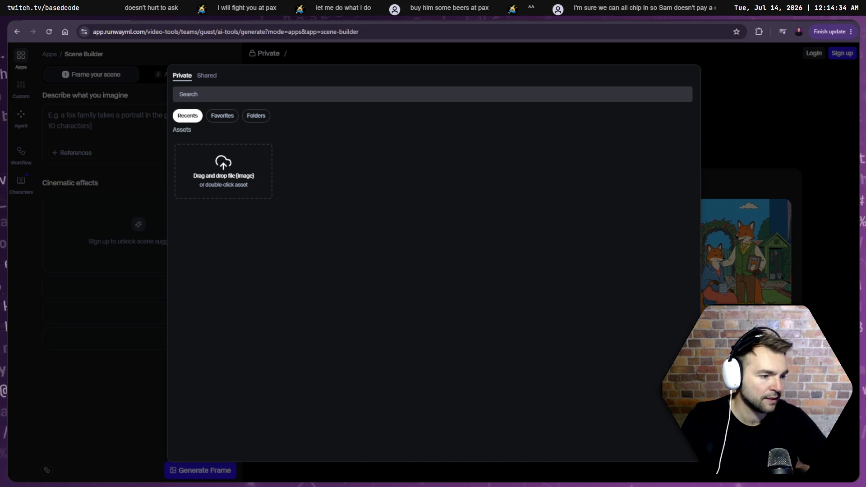
Switch past DaVinci Resolve and Codex to the Not Monster storyboard in tldraw
key("alt+Tab")
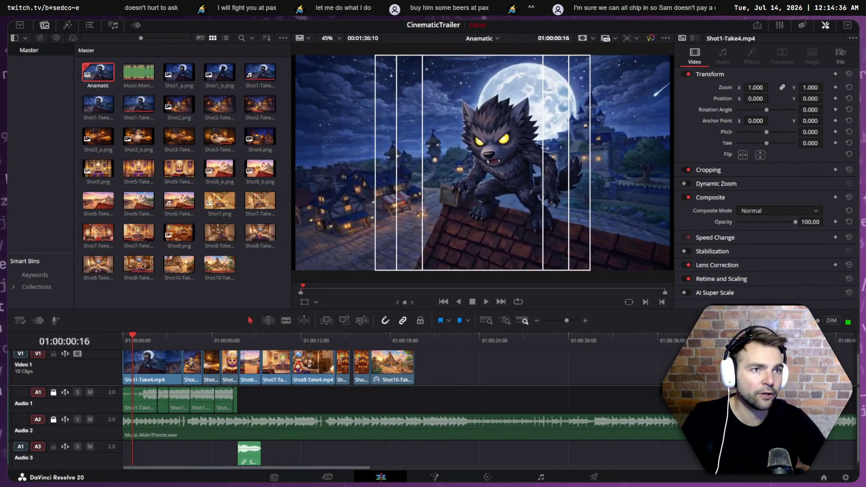
key("alt+Tab")
key("alt+Tab")
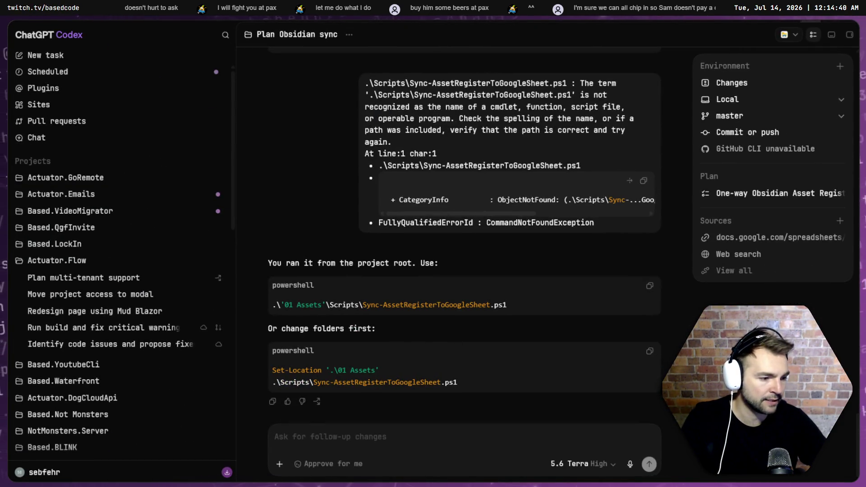
key("alt+Tab")
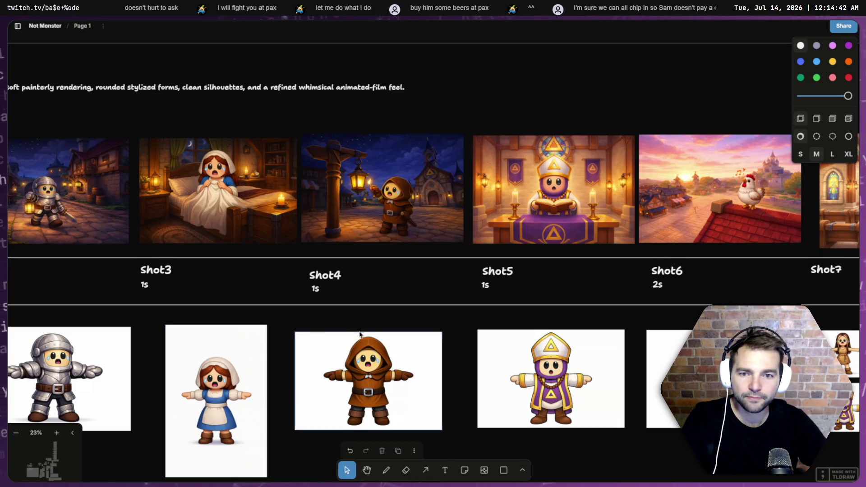
scroll(354, 331, "down", 2)
scroll(353, 332, "down", 2)
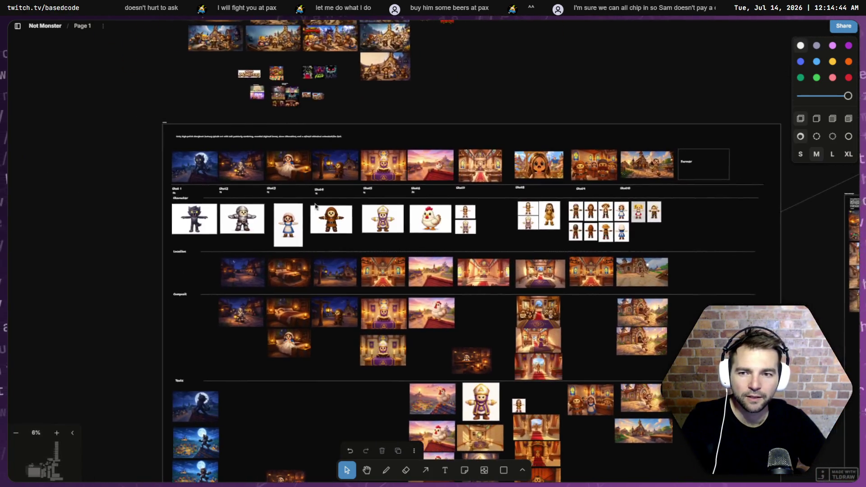
scroll(170, 152, "up", 3)
scroll(171, 153, "up", 10)
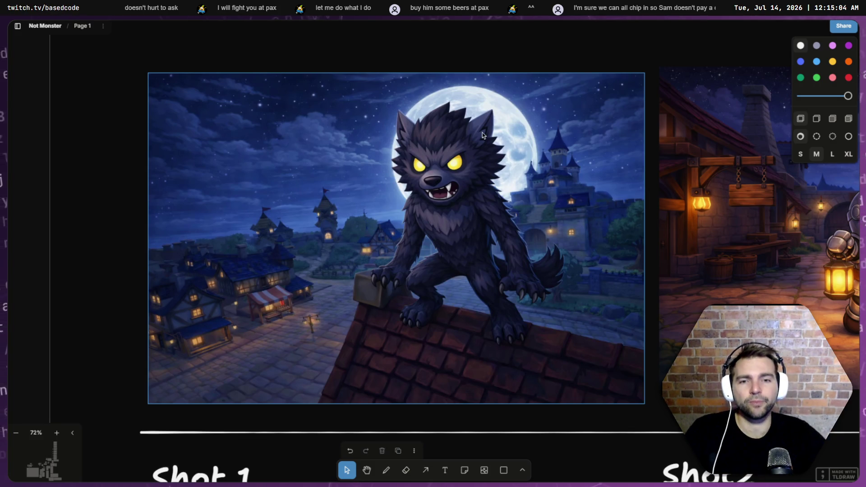
scroll(436, 233, "down", 10)
scroll(660, 237, "down", 3)
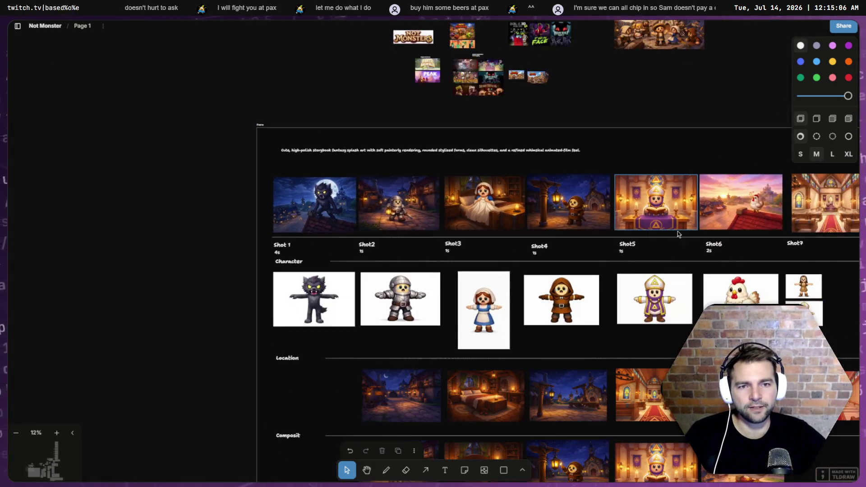
scroll(649, 226, "right", 8)
scroll(638, 212, "up", 10)
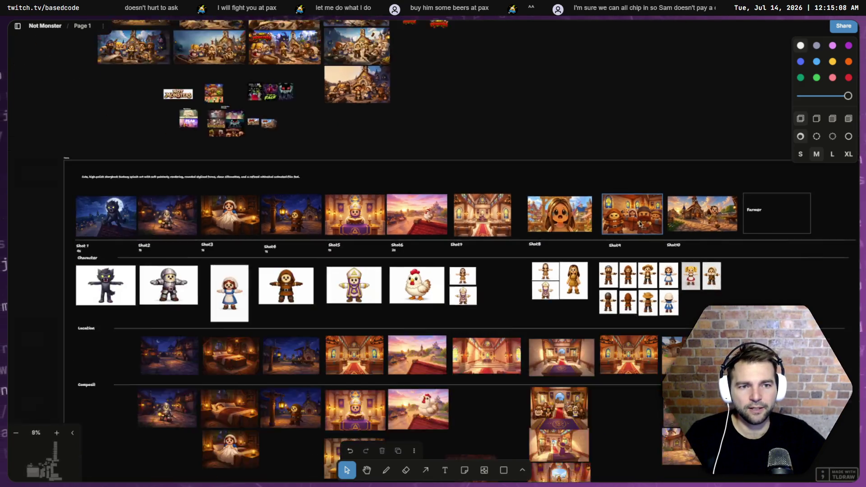
scroll(670, 200, "down", 6)
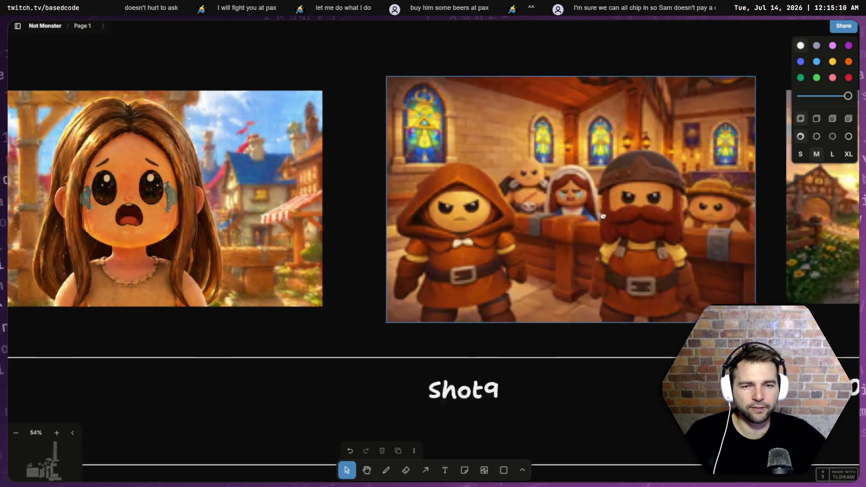
scroll(526, 225, "left", 4)
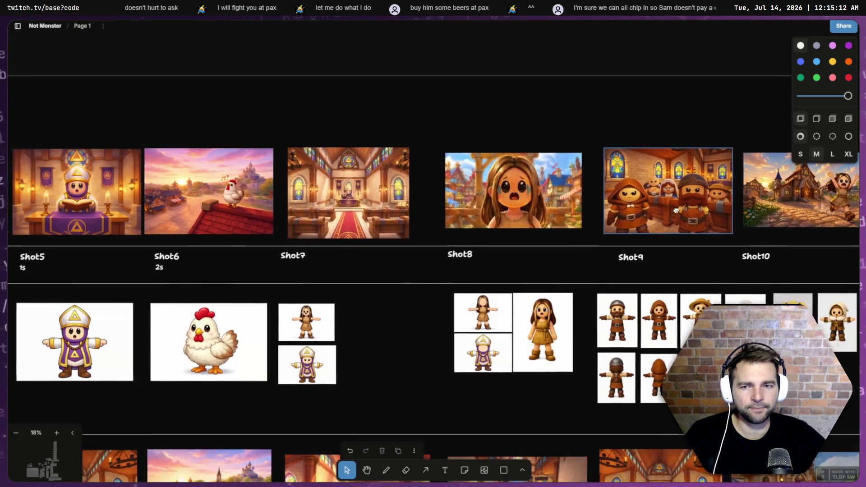
scroll(552, 237, "up", 5)
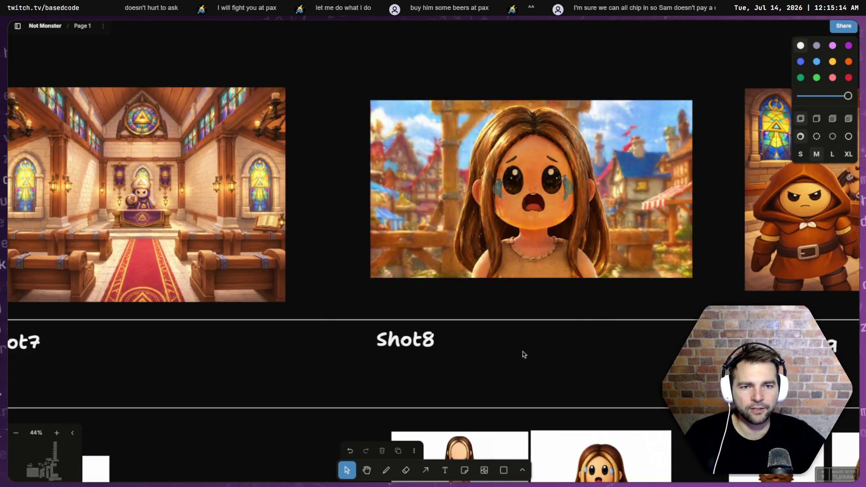
scroll(521, 354, "left", 5)
scroll(543, 236, "down", 5)
scroll(543, 236, "down", 5)
scroll(499, 257, "down", 5)
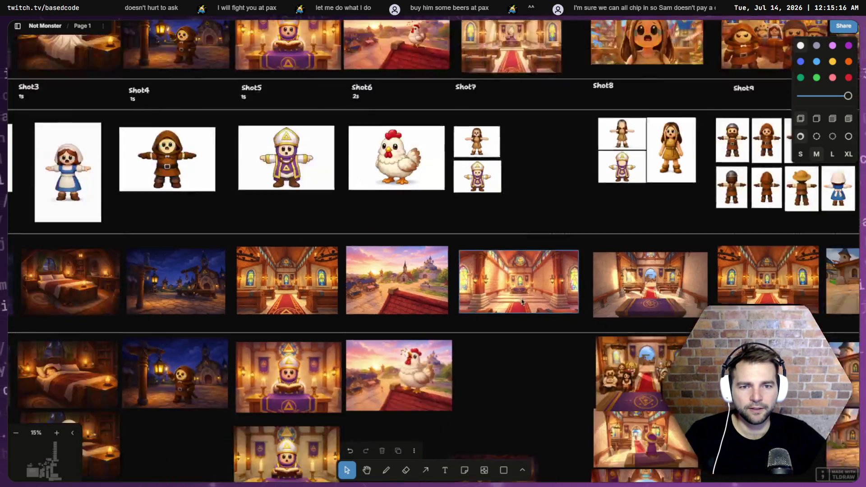
scroll(499, 257, "down", 3)
scroll(499, 257, "down", 4)
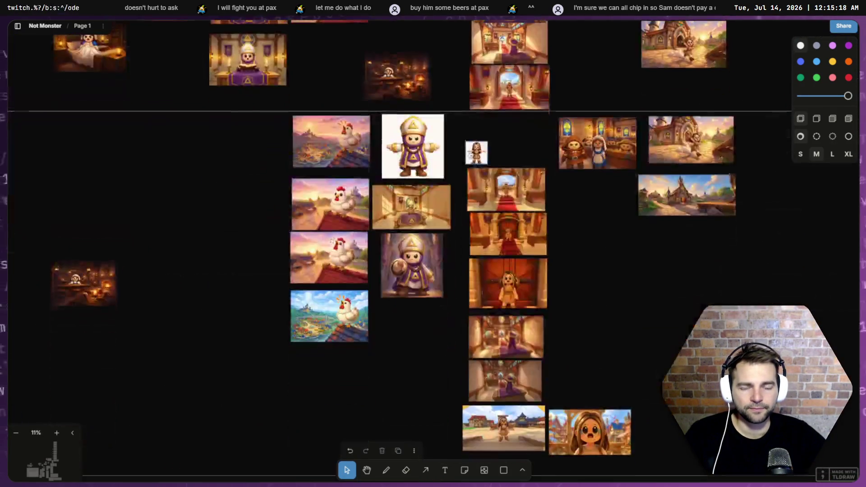
scroll(477, 321, "up", 10)
scroll(446, 333, "up", 10)
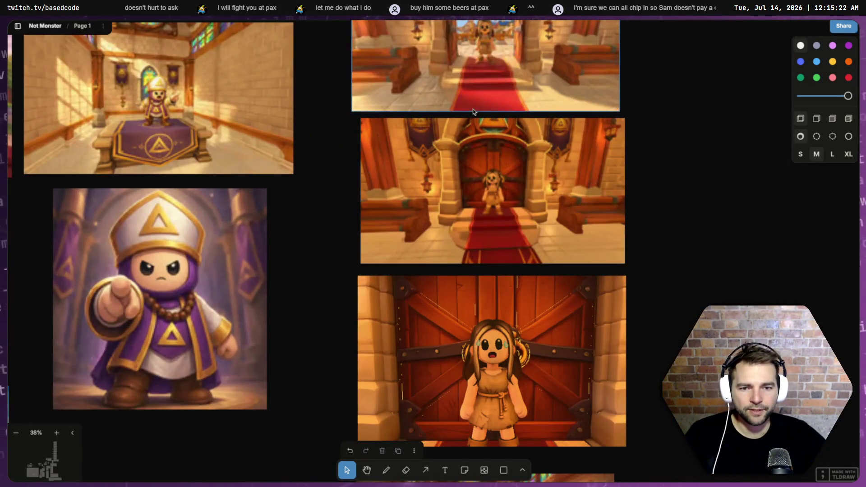
scroll(472, 109, "down", 6)
scroll(470, 66, "up", 6)
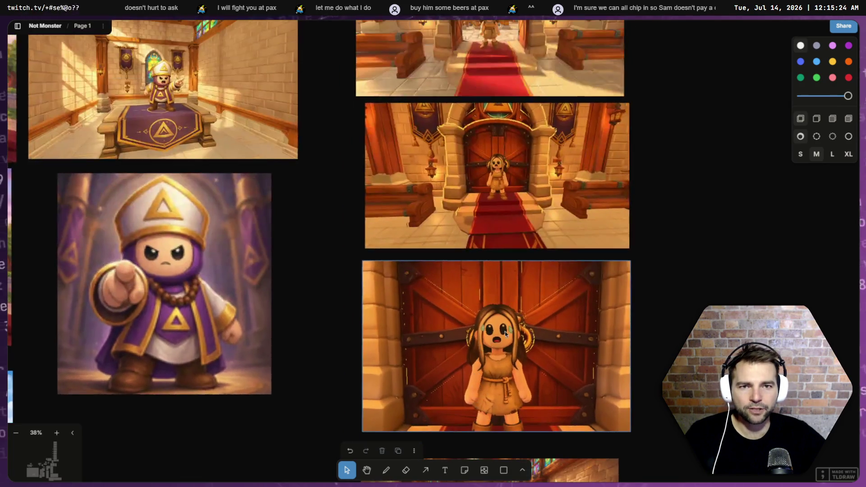
left_click(500, 180)
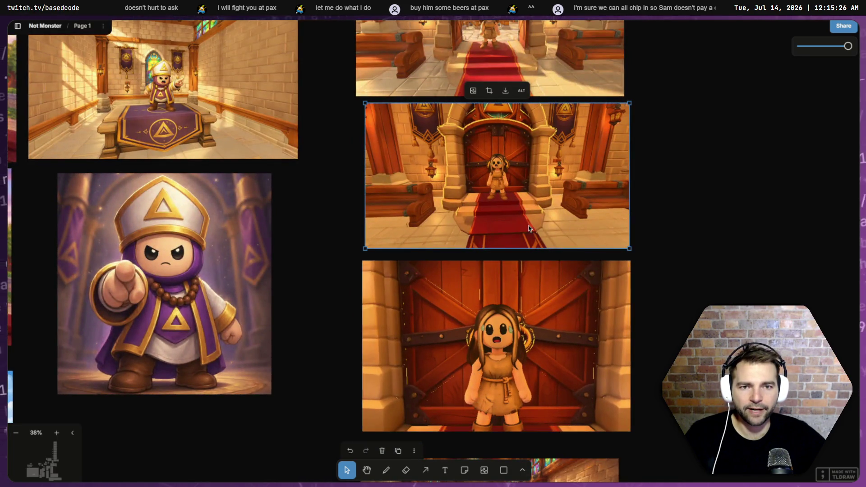
scroll(496, 279, "up", 4)
left_click(480, 248)
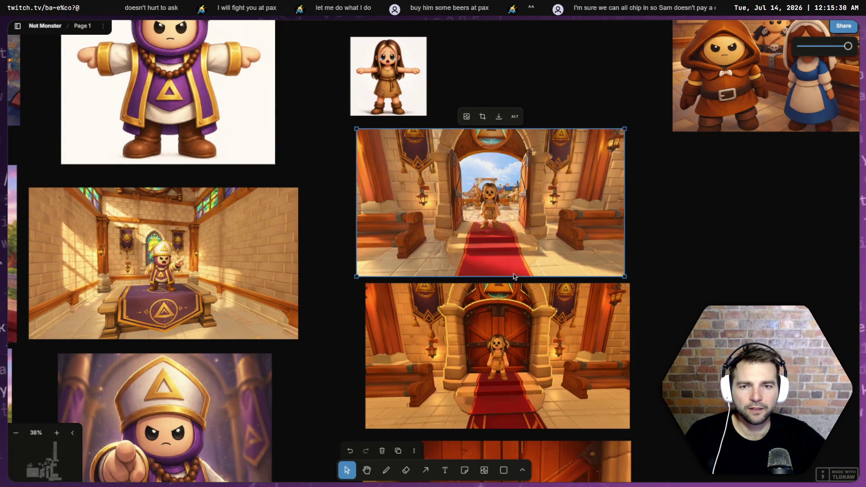
scroll(510, 253, "down", 4)
scroll(504, 219, "down", 6)
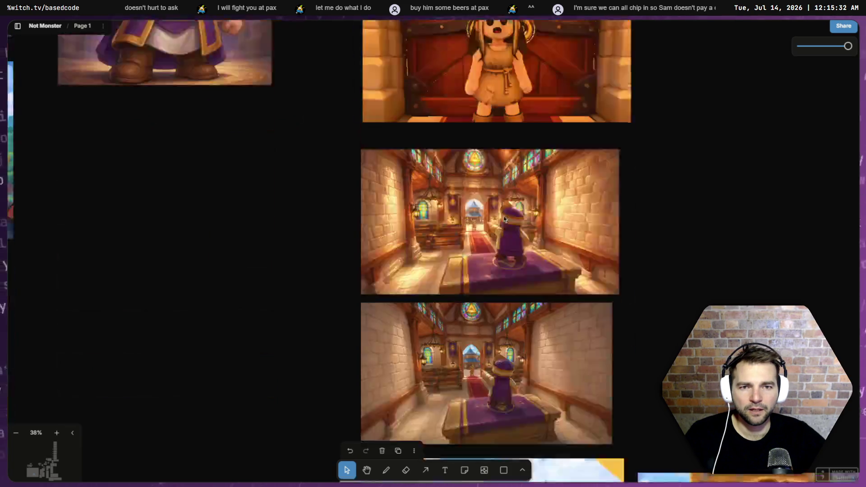
scroll(501, 203, "down", 8)
scroll(492, 172, "down", 3)
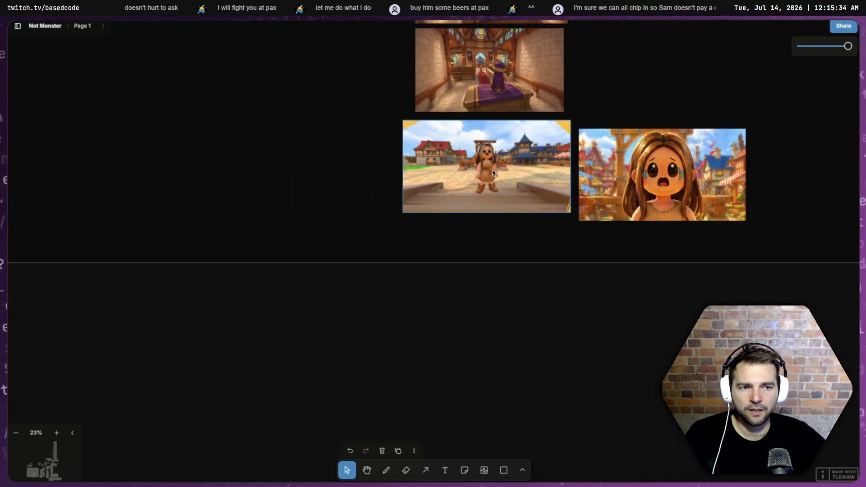
scroll(490, 166, "up", 5)
left_click(486, 160)
scroll(501, 153, "up", 1)
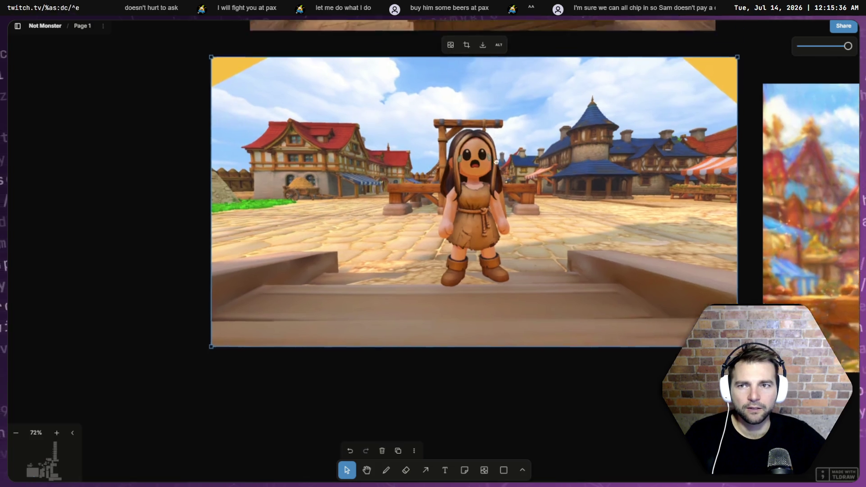
scroll(496, 161, "up", 2)
scroll(468, 283, "down", 3)
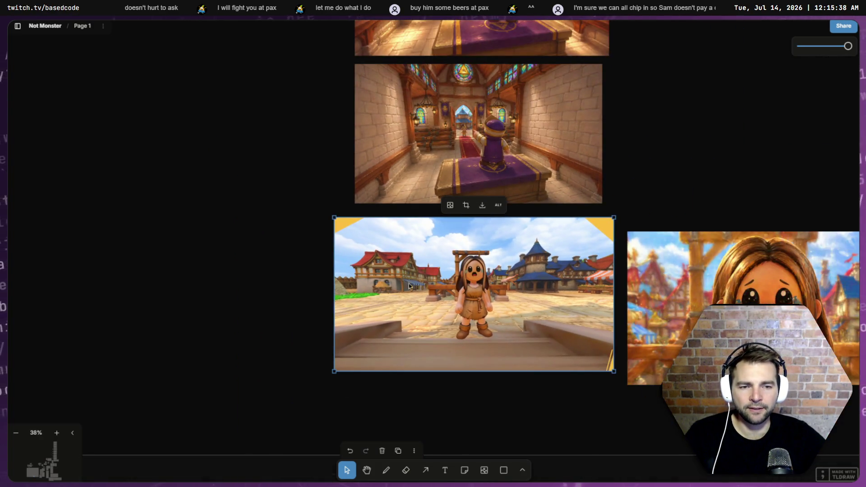
scroll(460, 310, "down", 5)
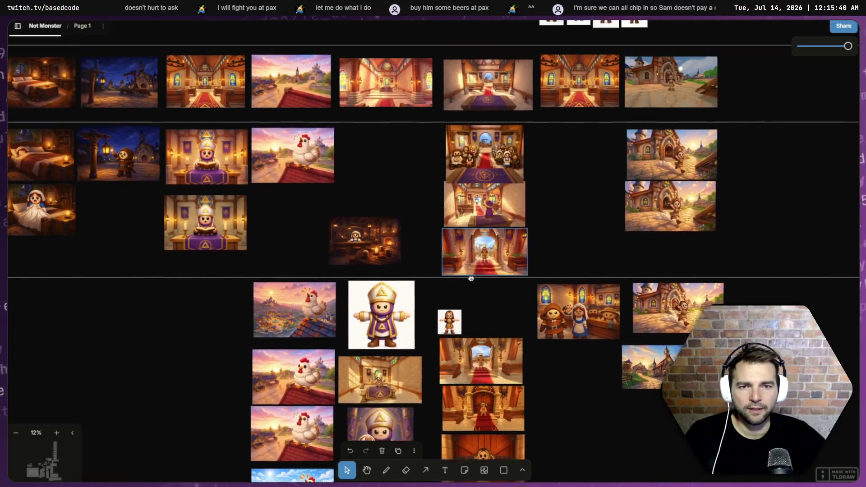
scroll(433, 244, "down", 3)
scroll(433, 243, "up", 10)
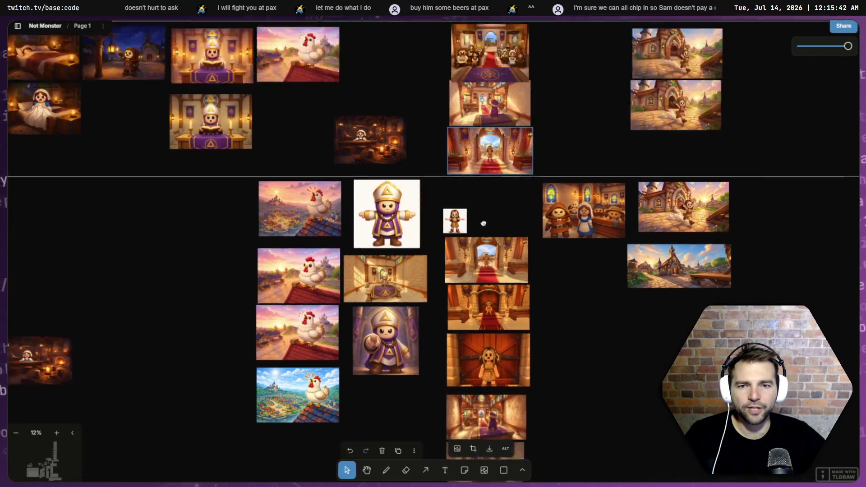
scroll(490, 273, "right", 3)
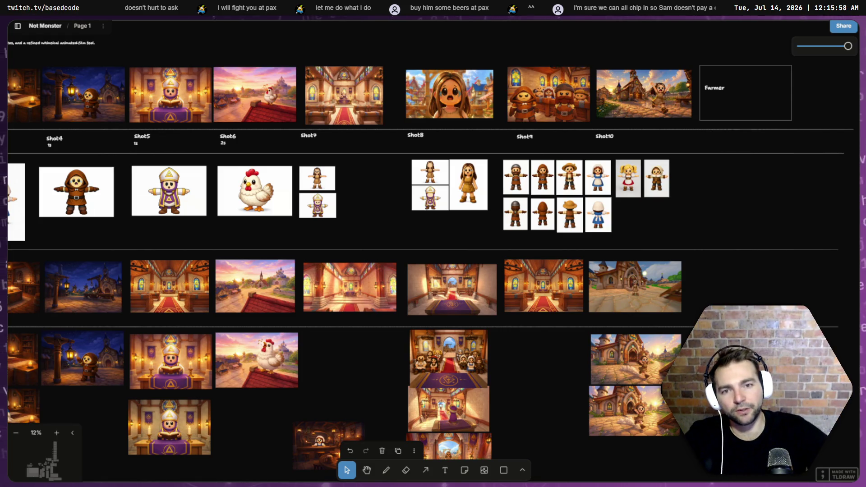
left_click(664, 221)
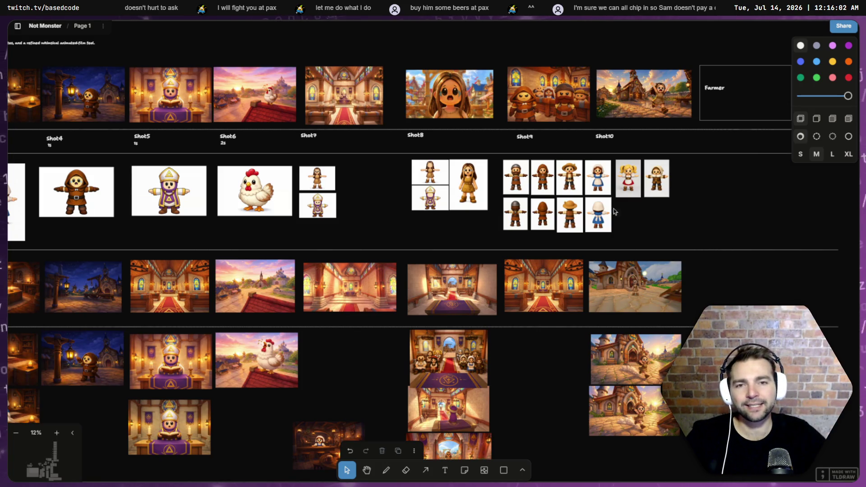
scroll(482, 271, "left", 5)
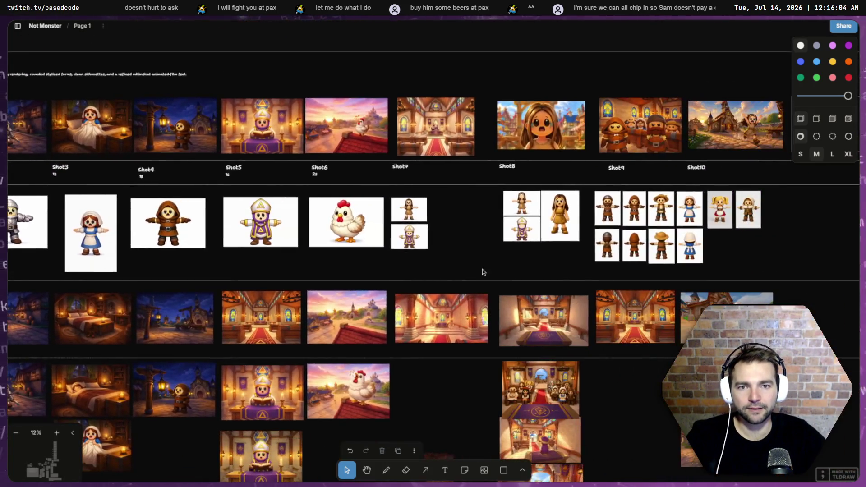
scroll(482, 270, "down", 5)
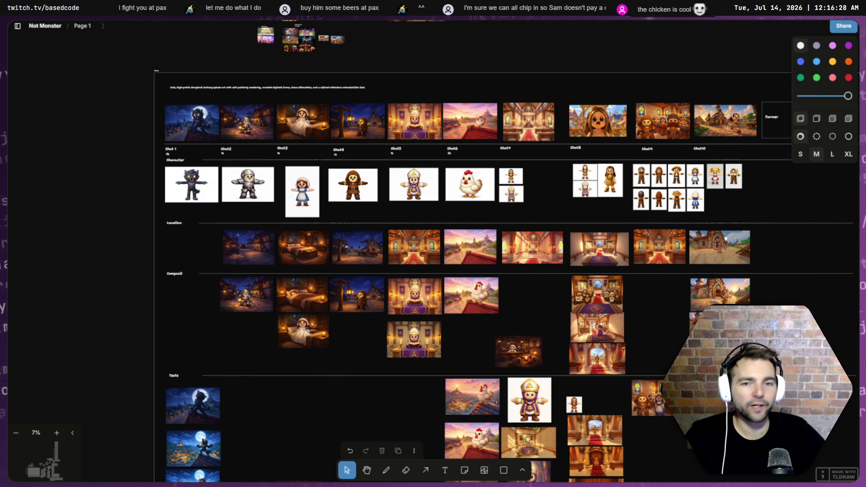
scroll(580, 252, "up", 5)
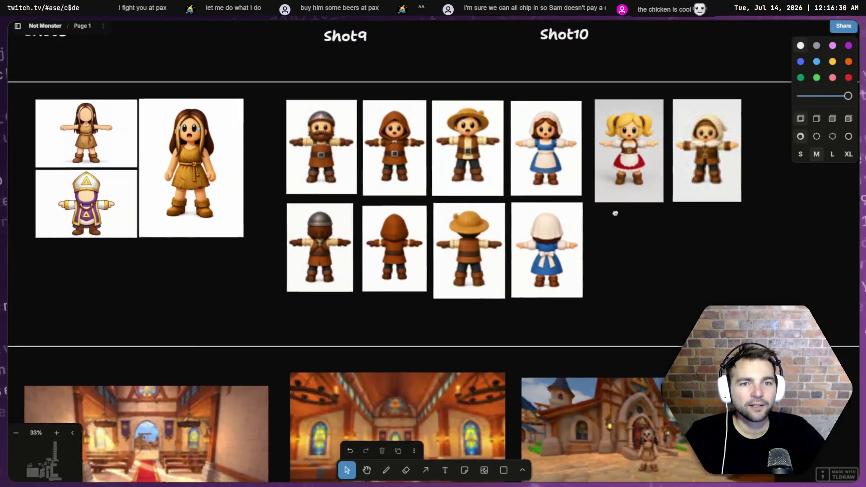
scroll(580, 253, "down", 2)
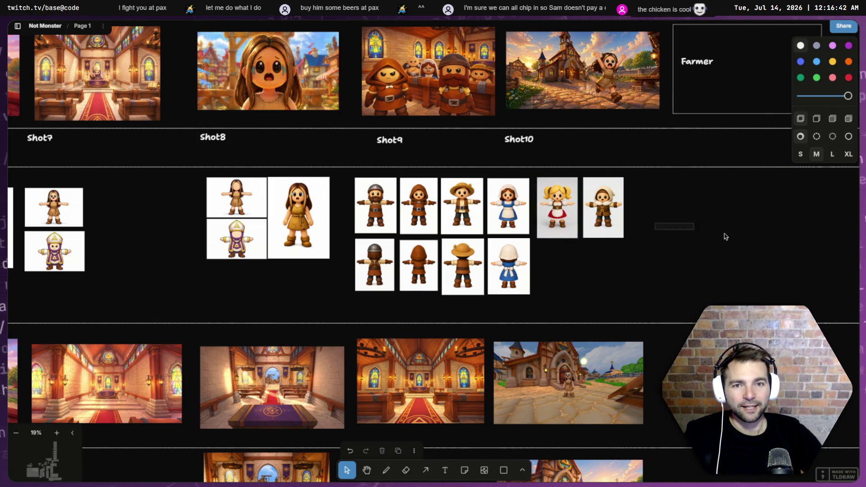
scroll(723, 236, "down", 3)
Pan and zoom the Not Monster storyboard toward its first shots
left_click_drag(815, 247, 509, 250)
scroll(564, 257, "down", 3)
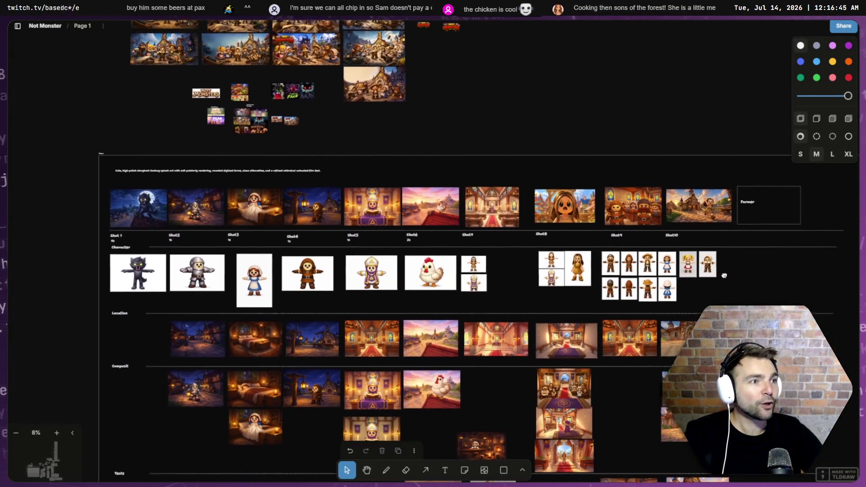
mouse_move(724, 276)
left_mouse_down()
mouse_move(788, 198)
mouse_move(777, 216)
mouse_move(728, 214)
left_mouse_up()
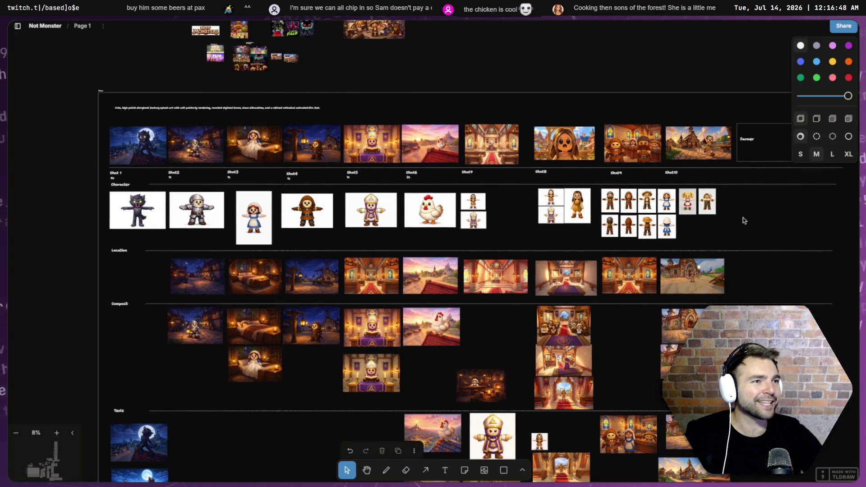
scroll(205, 175, "up", 5)
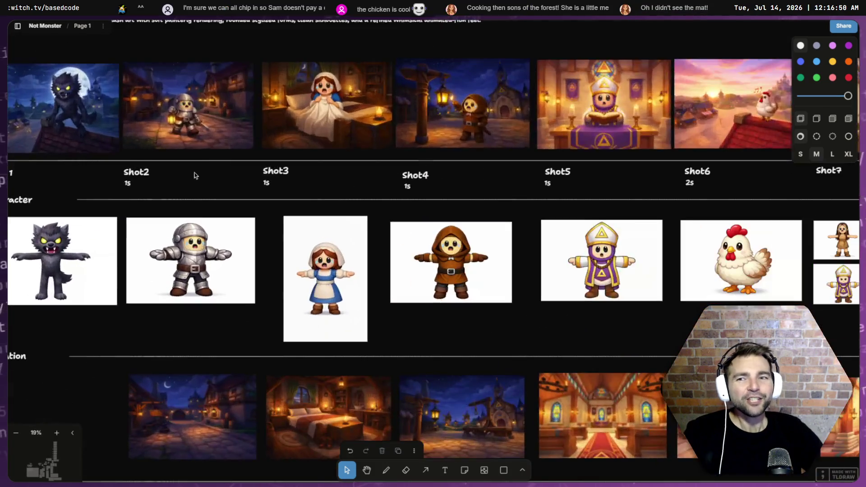
scroll(431, 257, "up", 3)
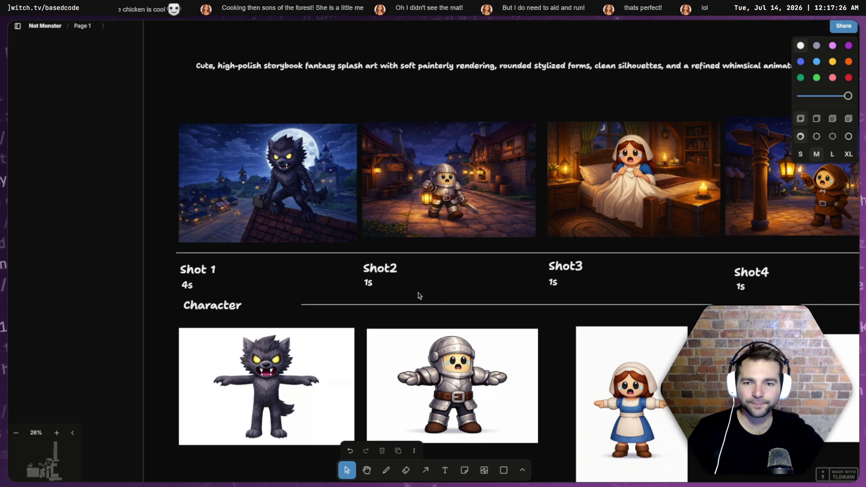
Go to Codex and minimize it to reveal Runway's Scene Builder with the asset picker
scroll(505, 288, "down", 3)
scroll(504, 289, "up", 5)
scroll(505, 288, "down", 2)
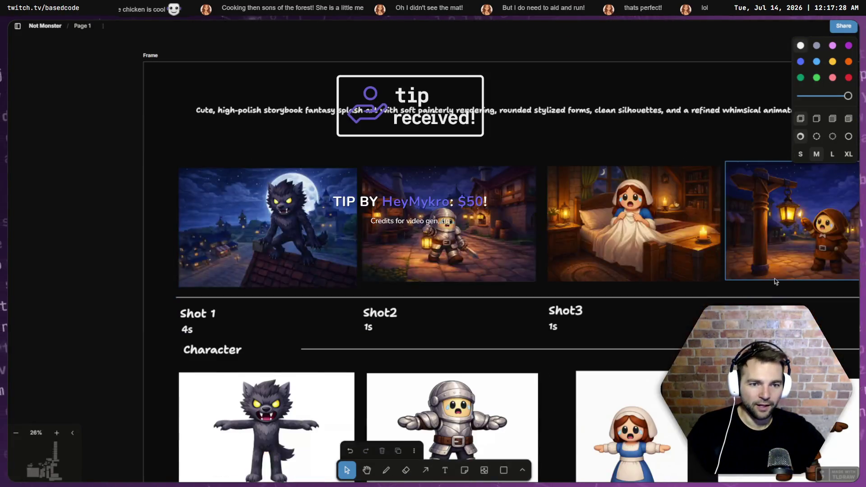
scroll(569, 294, "right", 4)
scroll(569, 293, "down", 5)
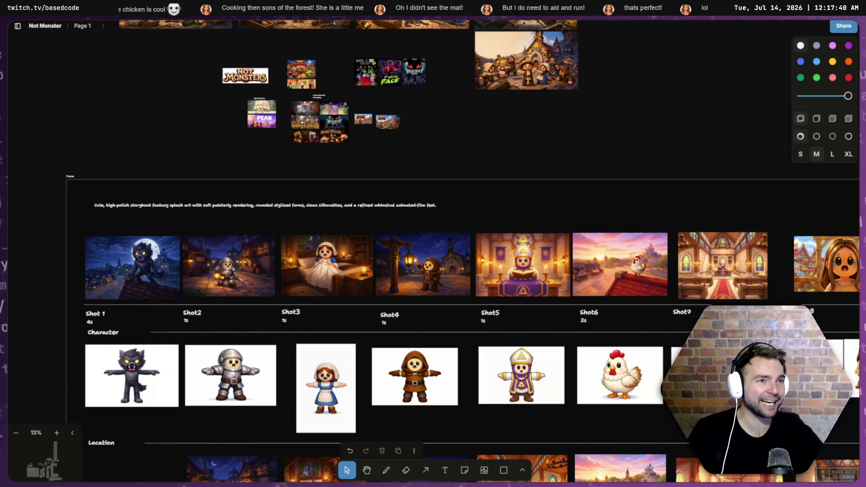
key("alt+Tab")
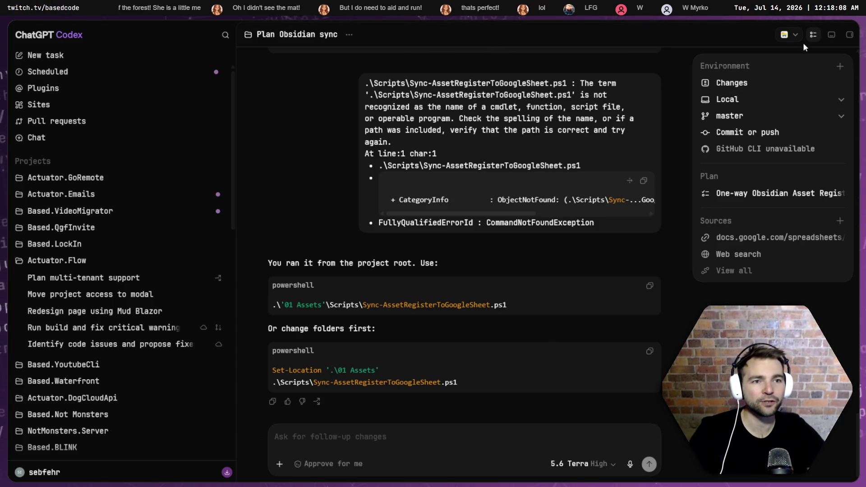
left_click(815, 22)
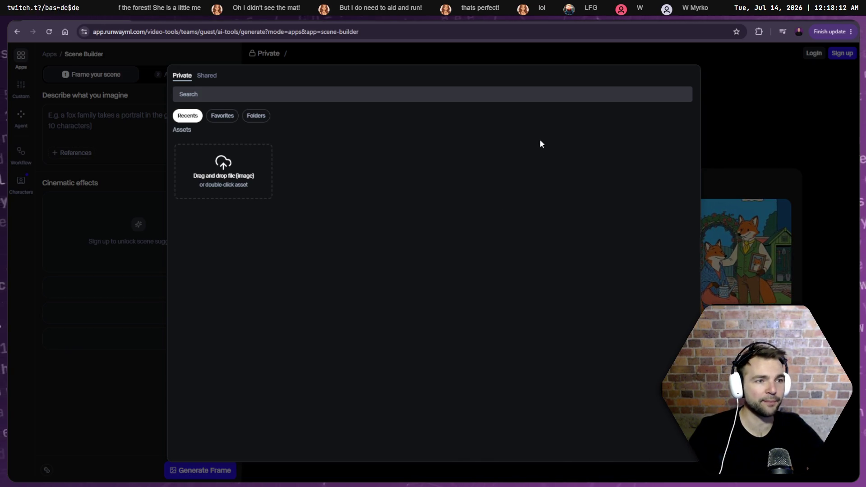
Close the asset picker and create a Runway account through Continue with Google
left_click(751, 109)
left_click(842, 54)
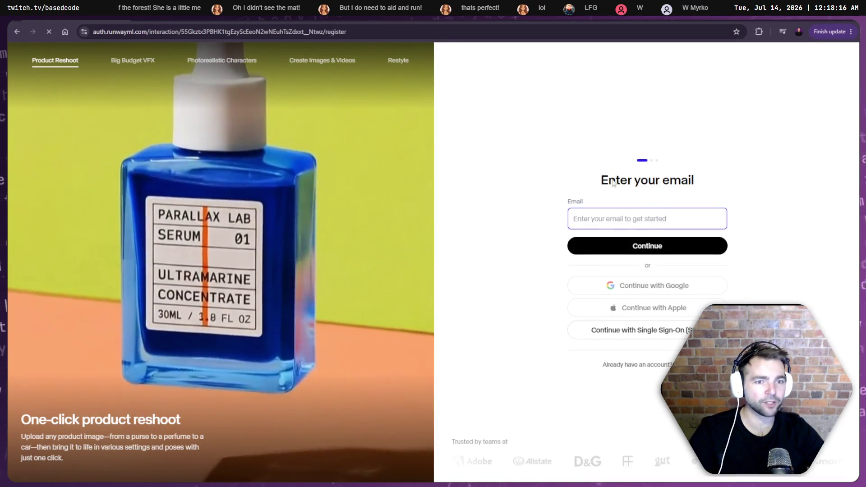
left_click(646, 289)
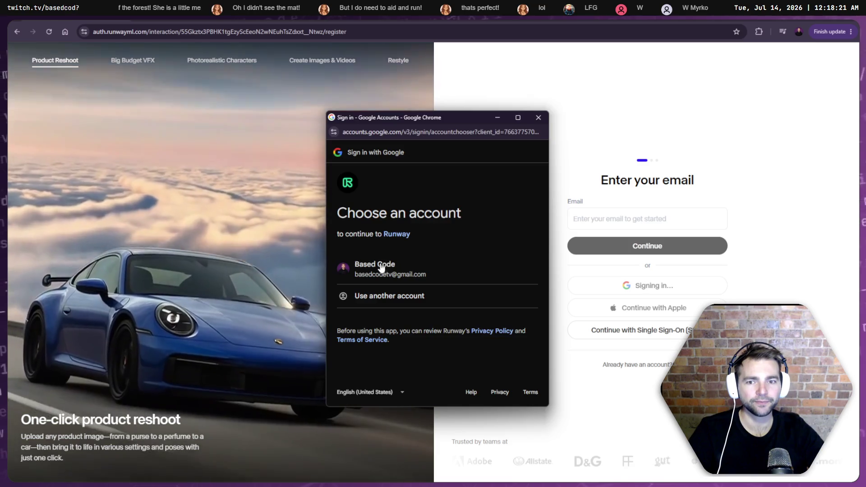
left_click(397, 269)
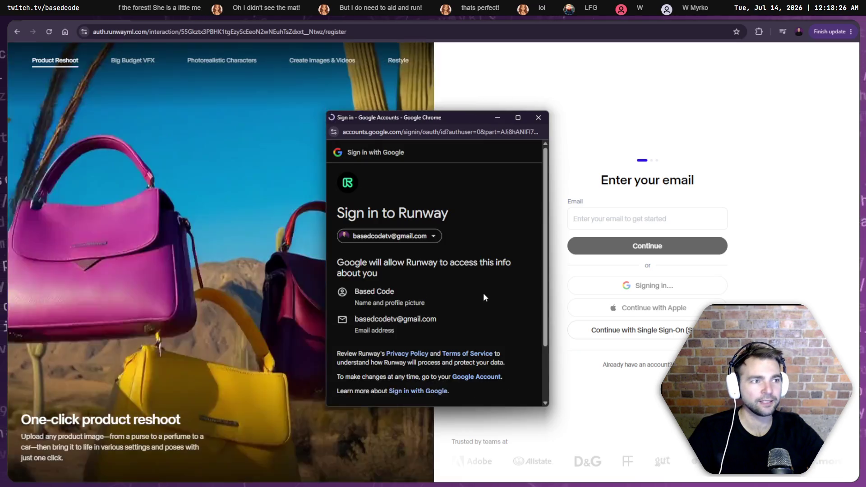
scroll(451, 357, "down", 2)
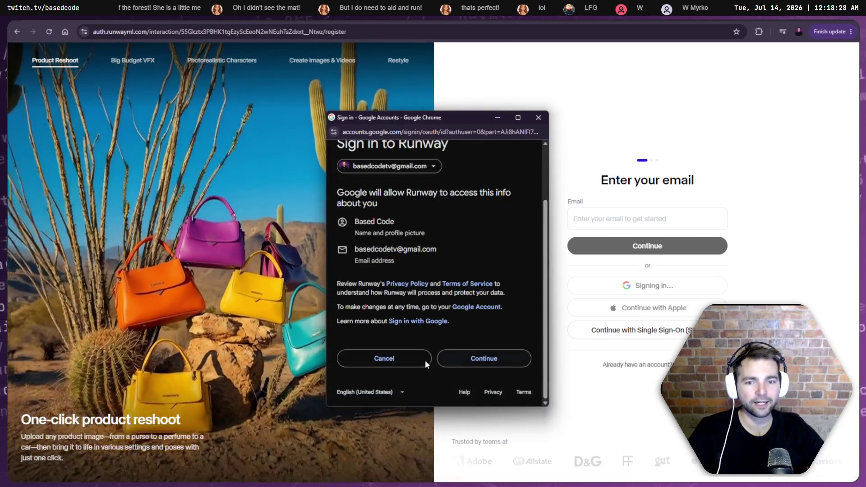
left_click(482, 358)
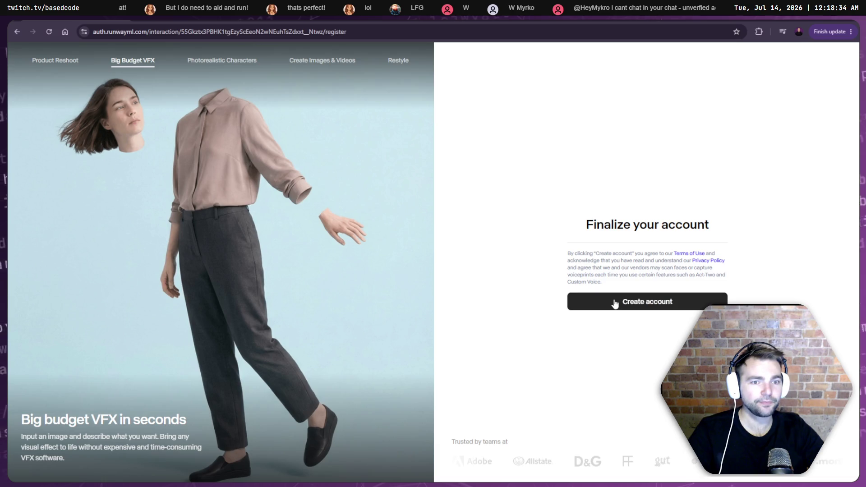
left_click(577, 302)
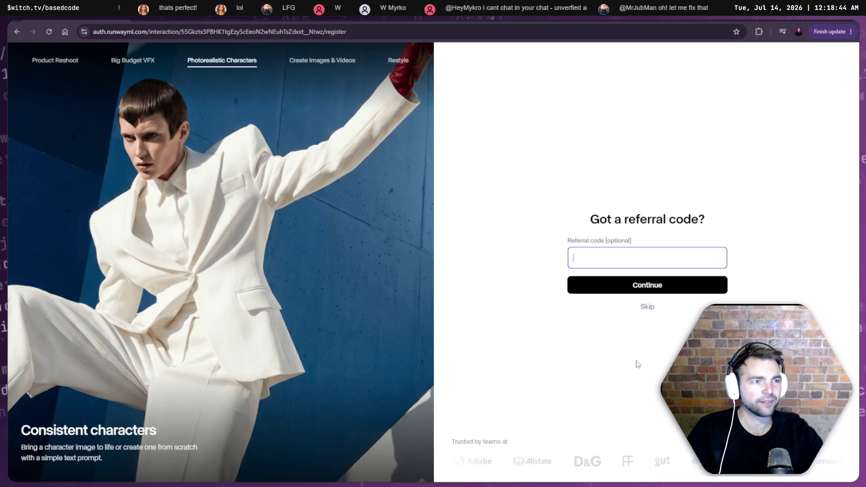
Skip the referral code and answer onboarding with Films or shorts, Just me, and Word of Mouth
left_click(652, 311)
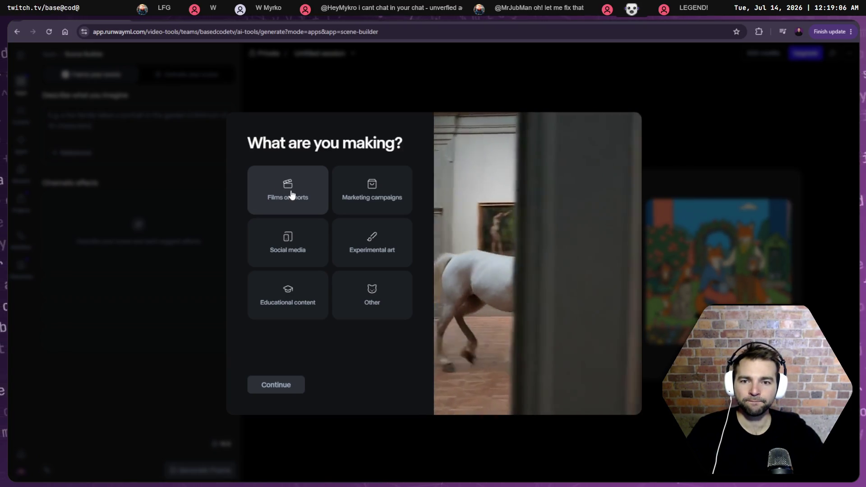
left_click(291, 195)
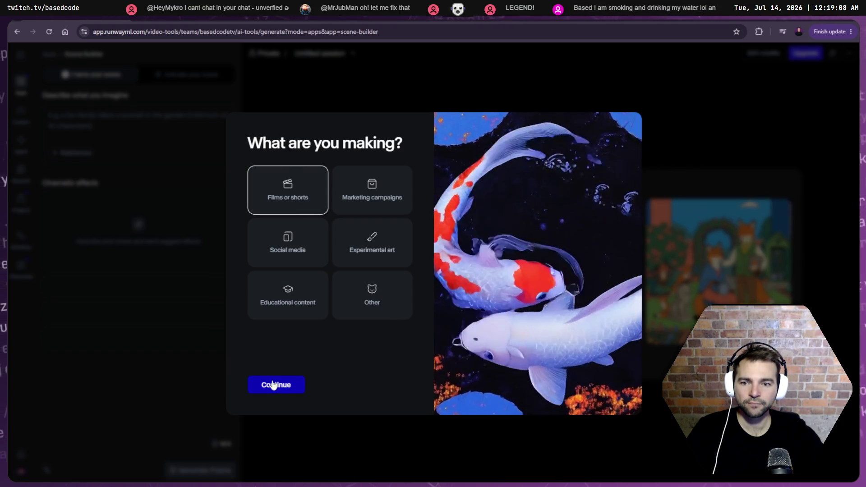
left_click(276, 384)
left_click(292, 217)
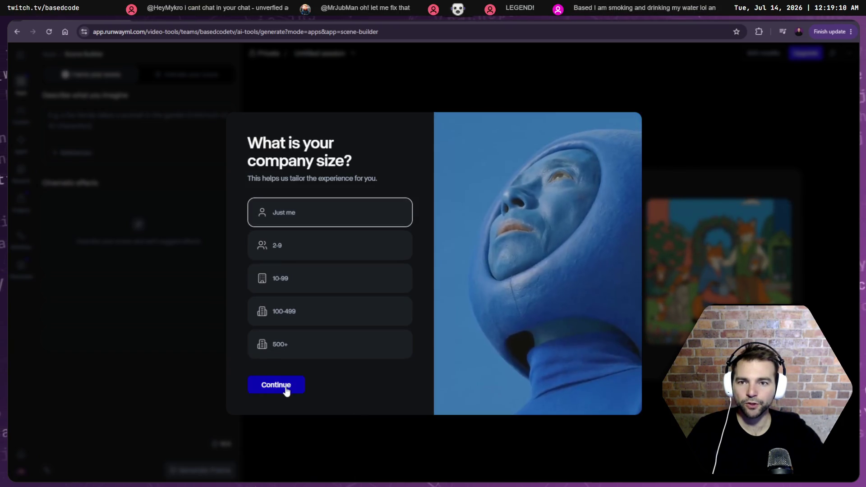
left_click(298, 390)
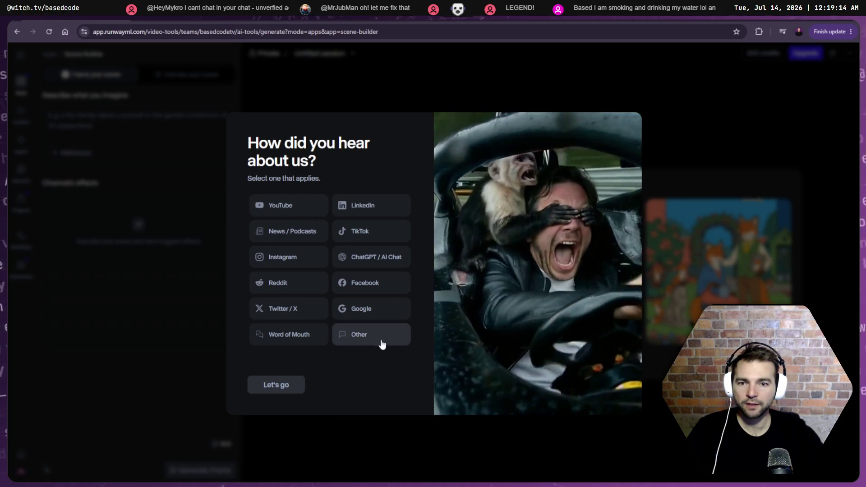
left_click(381, 339)
left_click(275, 316)
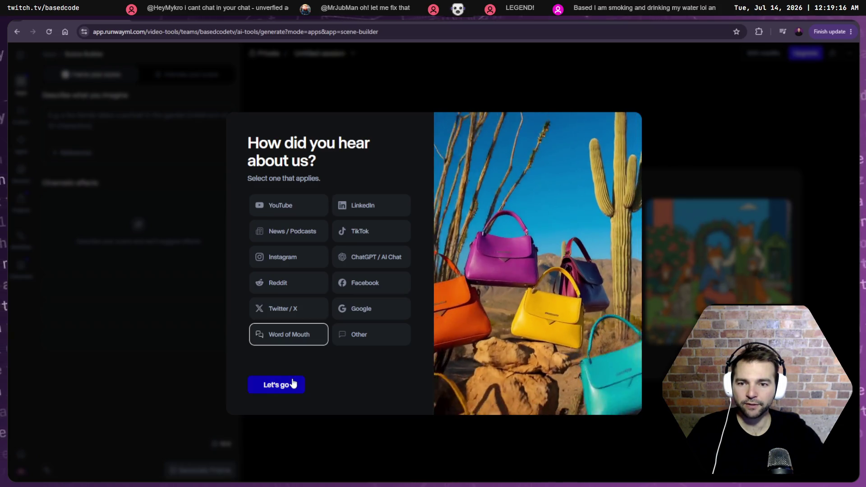
left_click(288, 386)
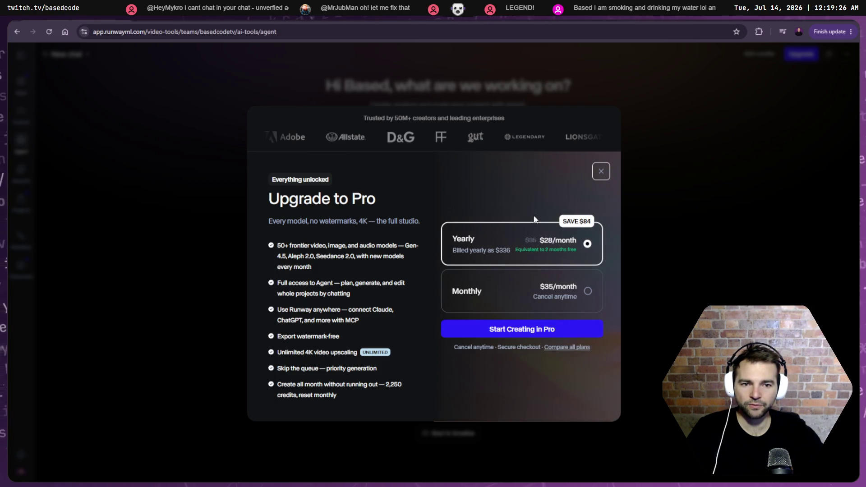
left_click(563, 347)
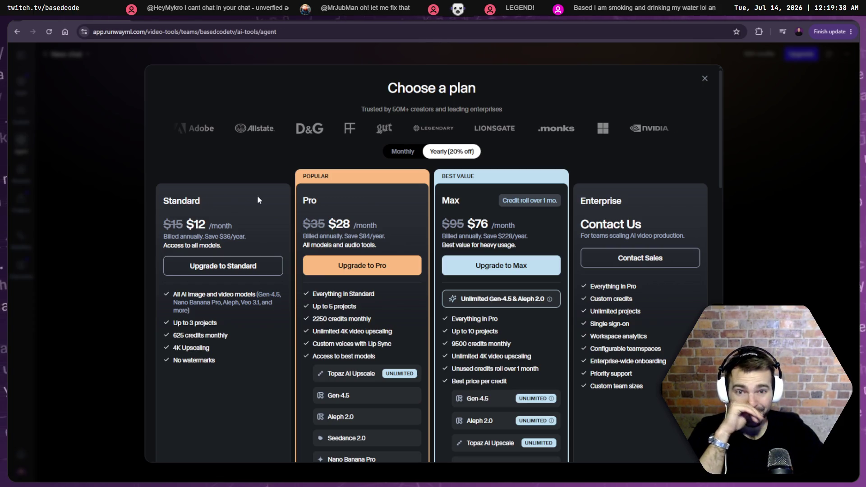
scroll(254, 199, "down", 8)
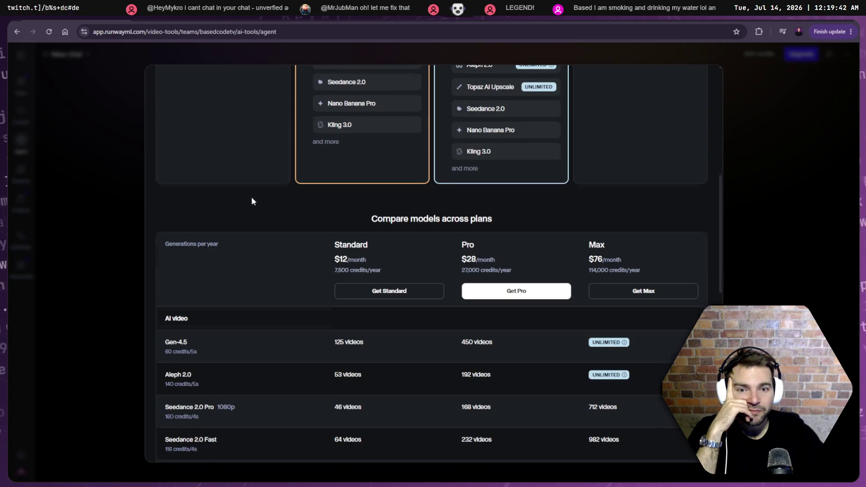
scroll(252, 201, "up", 8)
scroll(274, 205, "down", 11)
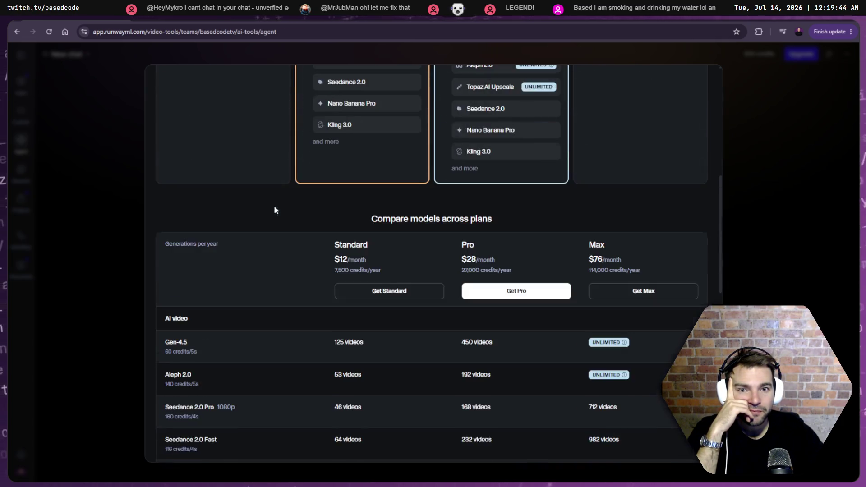
scroll(277, 207, "up", 5)
scroll(296, 224, "up", 7)
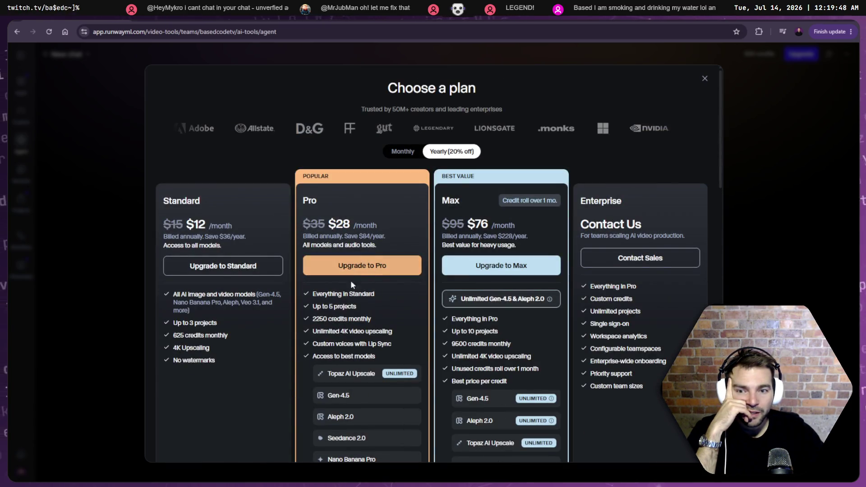
scroll(475, 267, "down", 2)
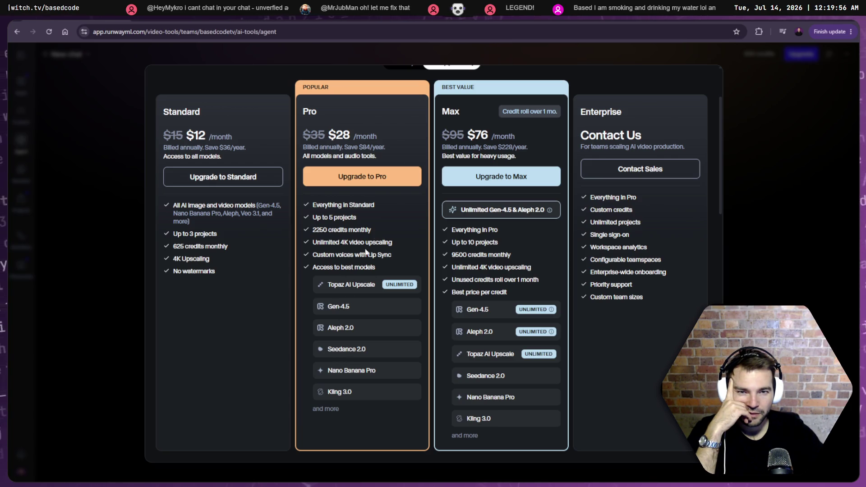
left_click(369, 181)
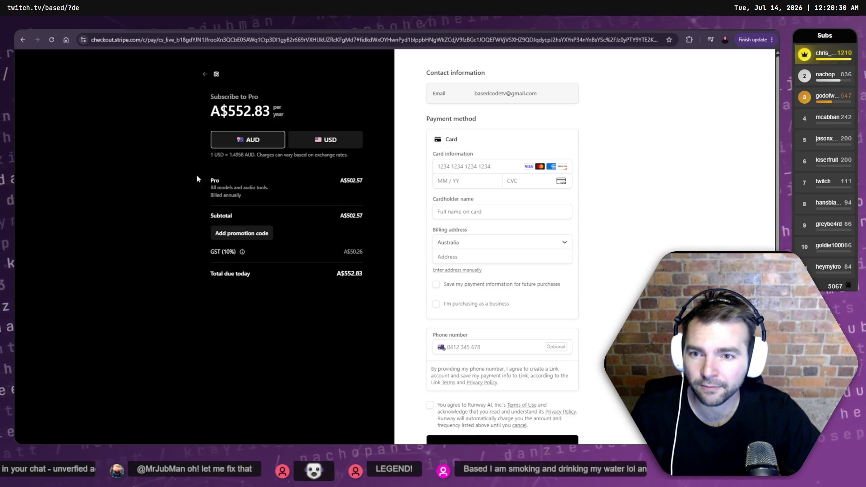
left_click(204, 77)
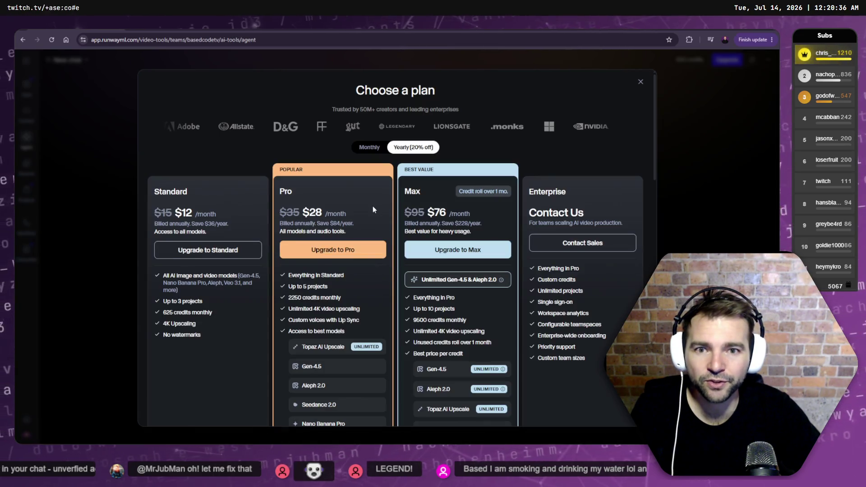
scroll(376, 205, "down", 5)
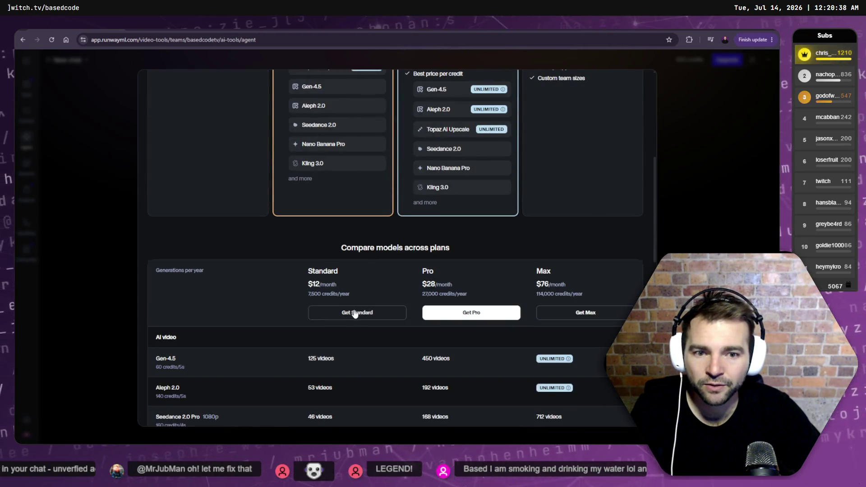
scroll(356, 311, "down", 15)
scroll(375, 319, "up", 15)
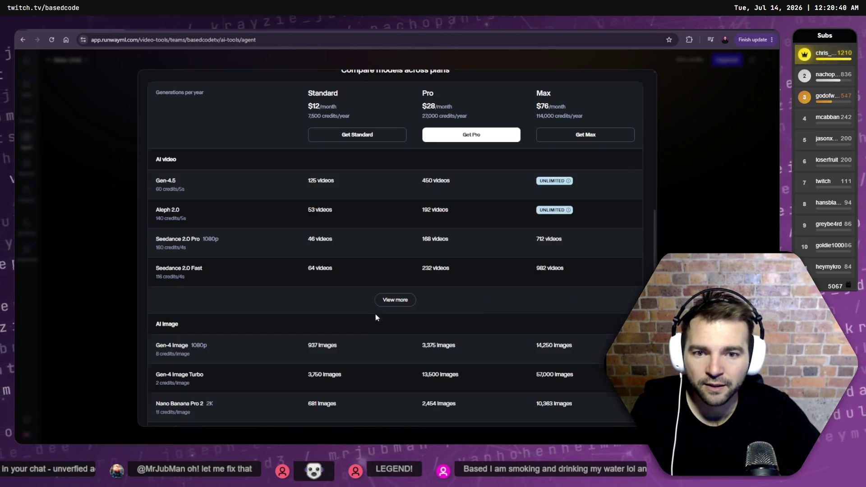
scroll(386, 319, "up", 8)
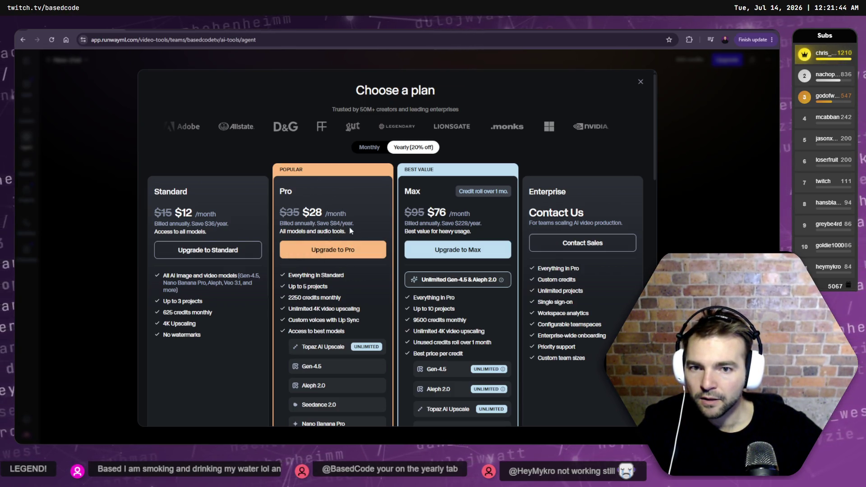
Switch Runway's plans to Monthly billing and start the Pro upgrade at $35/month
left_click_drag(352, 224, 279, 224)
scroll(347, 228, "down", 2)
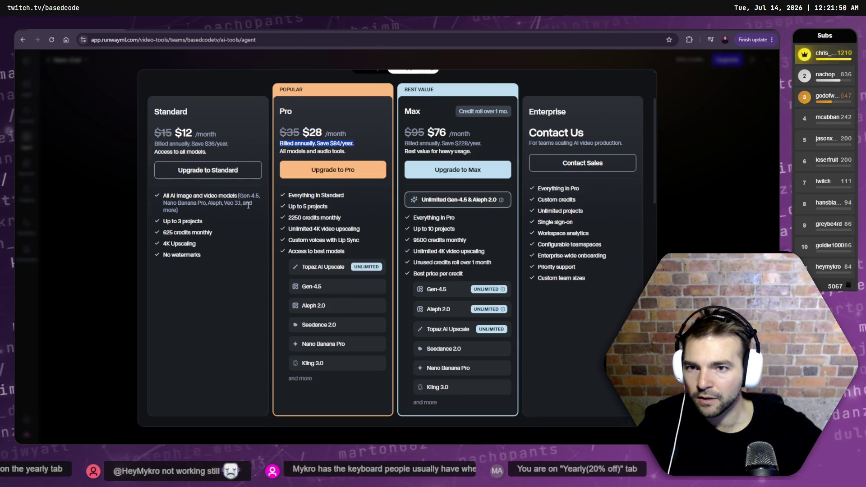
scroll(248, 206, "up", 2)
left_click(370, 151)
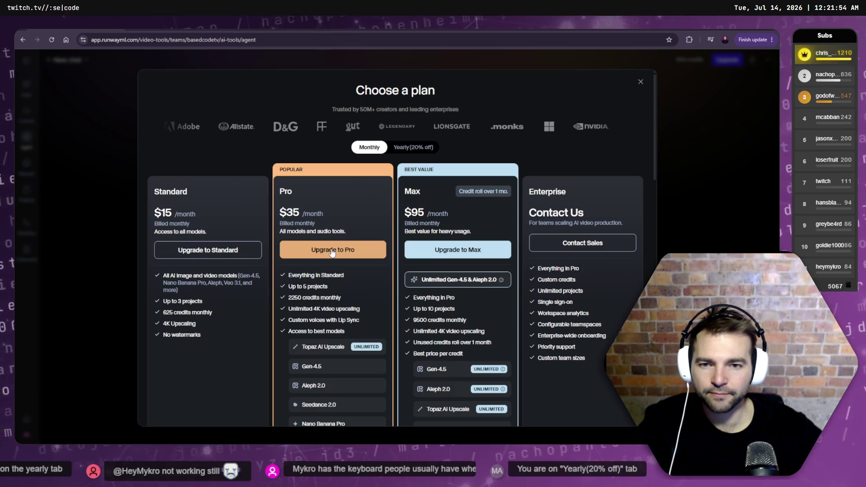
left_click(332, 252)
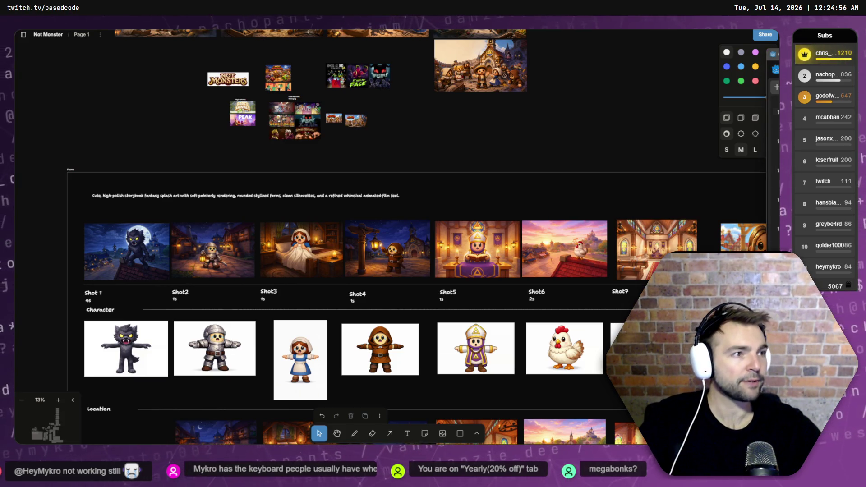
Launch the Godot Project Manager
left_click(776, 69)
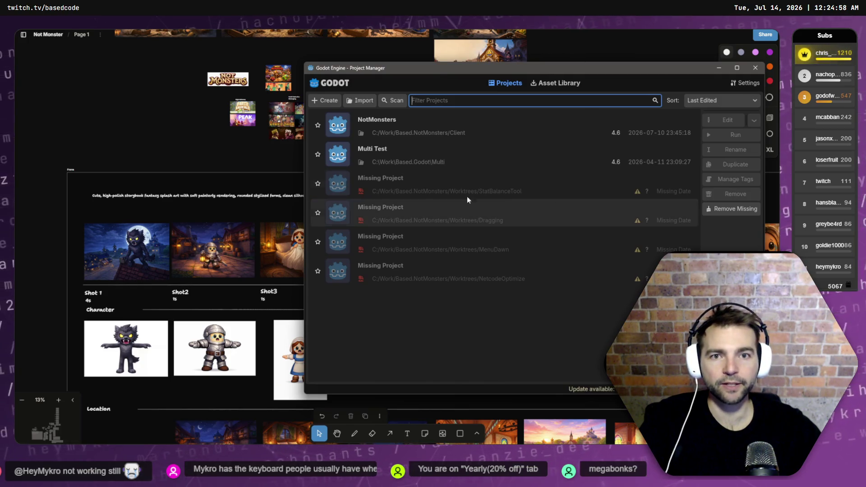
Open NotMonsters in Godot, then move Fork from the Based workspace to the NotMonsters workspace
double_click(296, 131)
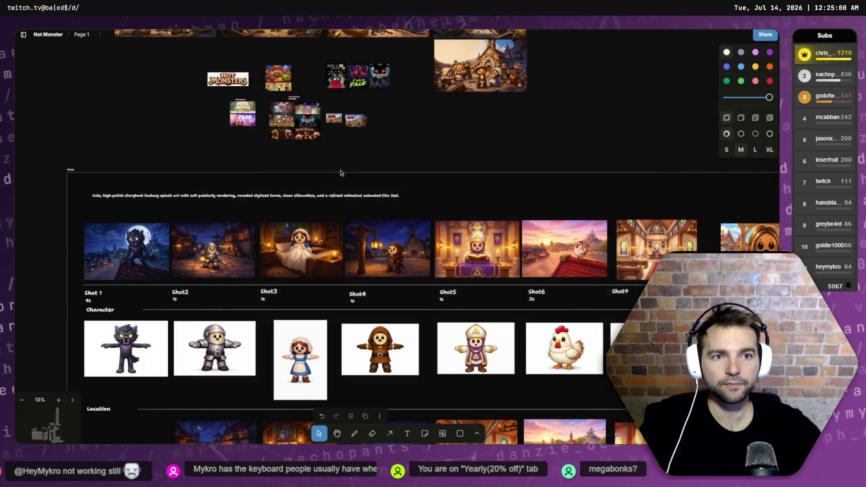
key("alt+Tab")
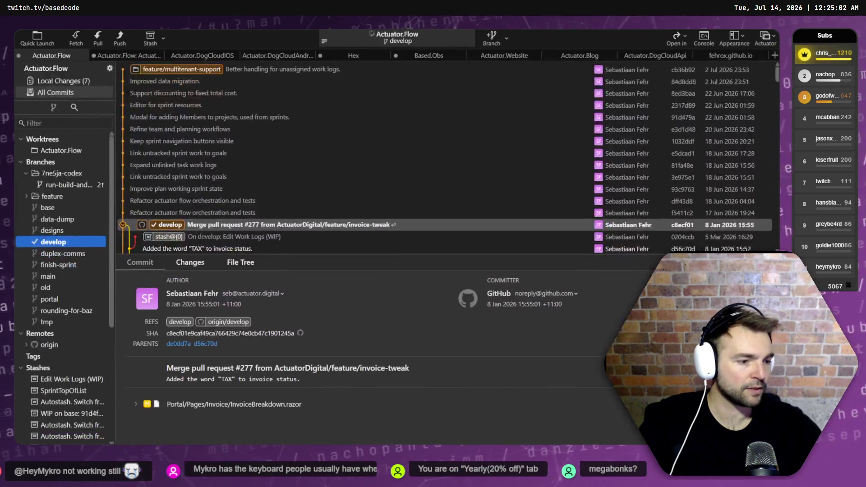
left_click(758, 42)
left_click(735, 79)
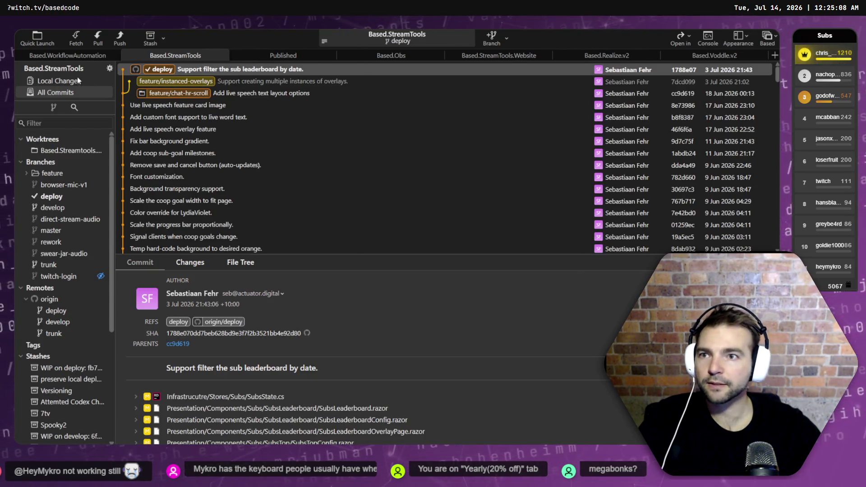
left_click(77, 80)
left_click(64, 91)
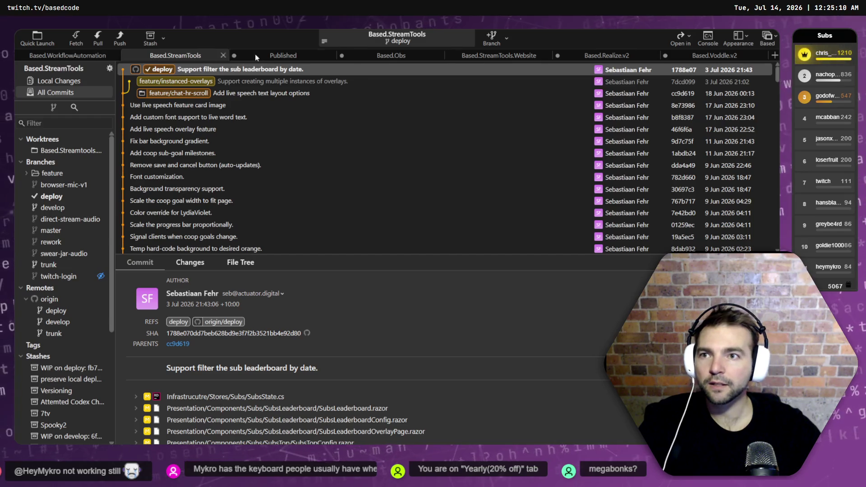
left_click(767, 39)
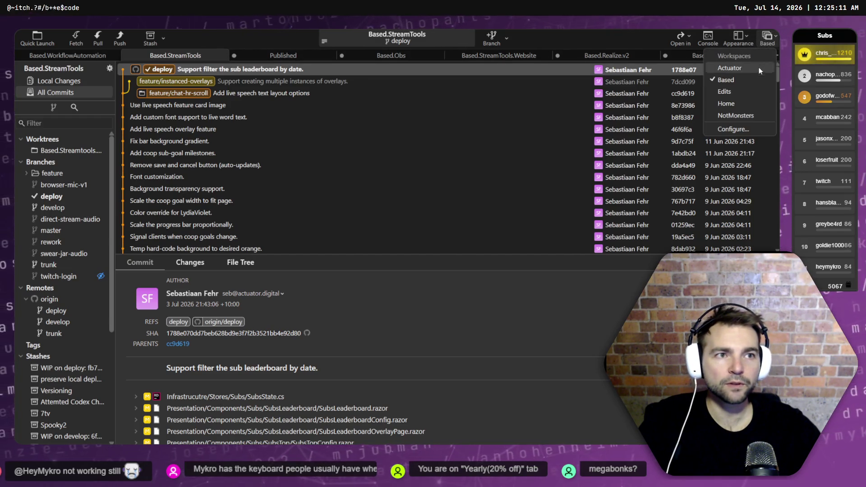
left_click(736, 115)
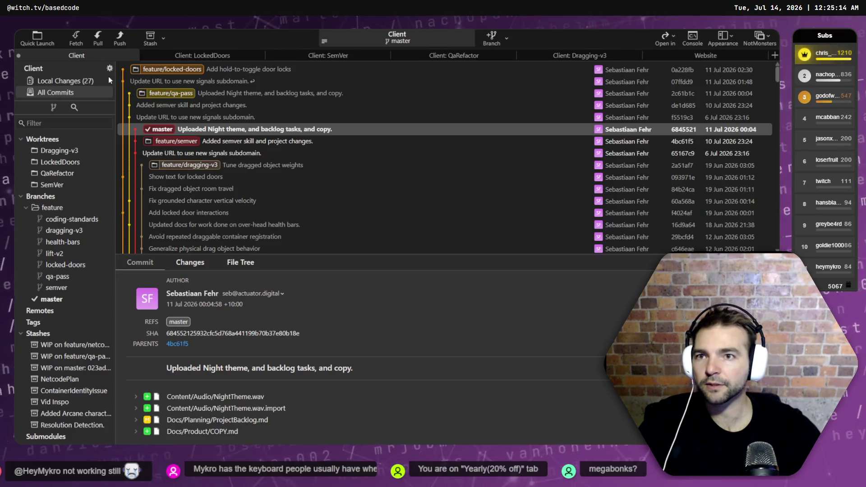
Review the Client repo's local change diffs and enter the commit subject 'Improvments to documentation'
left_click(83, 81)
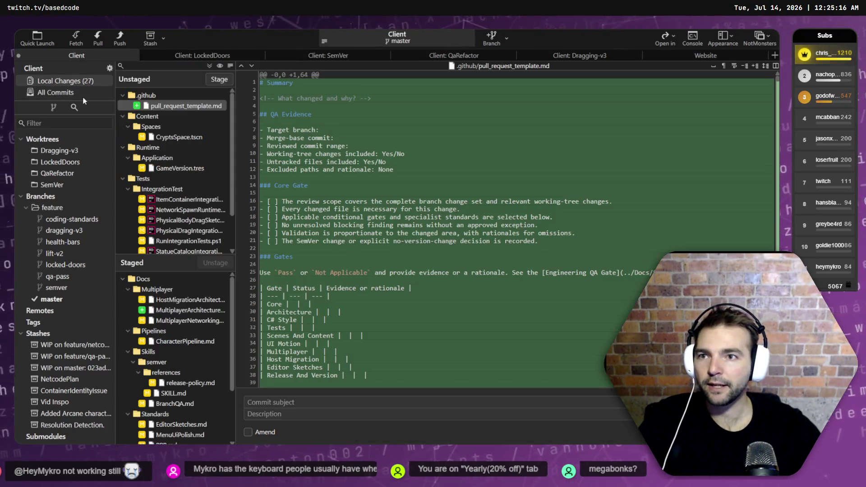
scroll(198, 168, "down", 2)
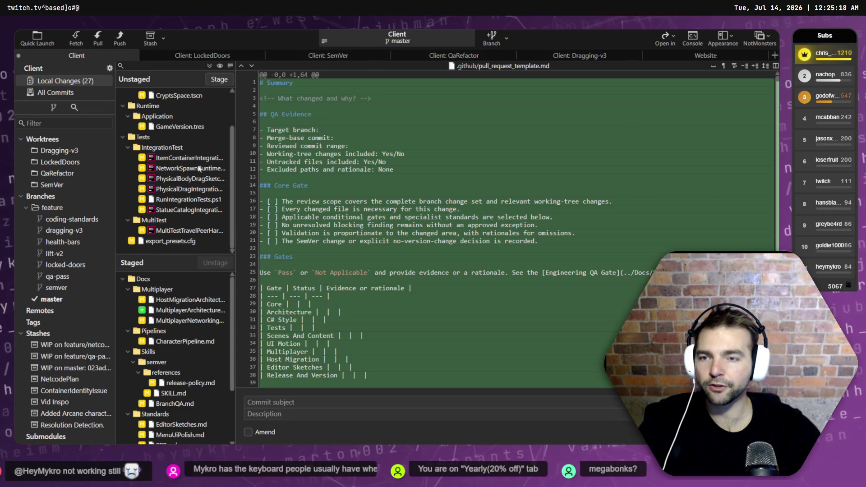
left_click(198, 158)
left_click(195, 300)
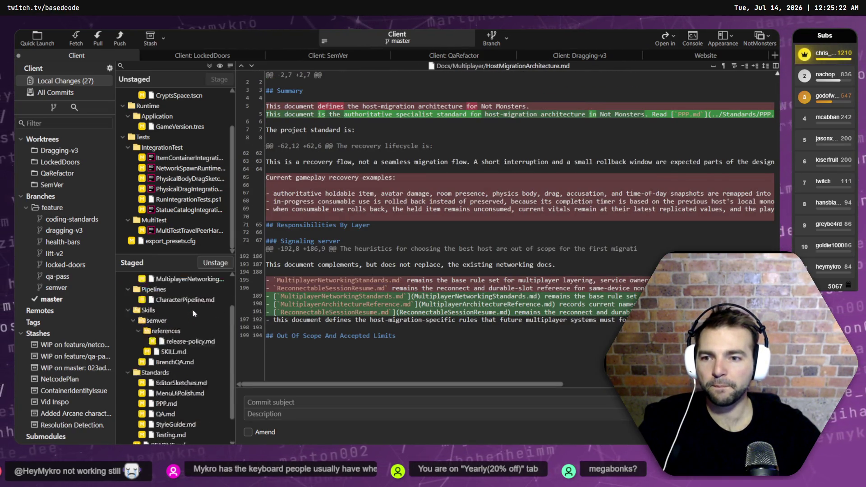
left_click(289, 406)
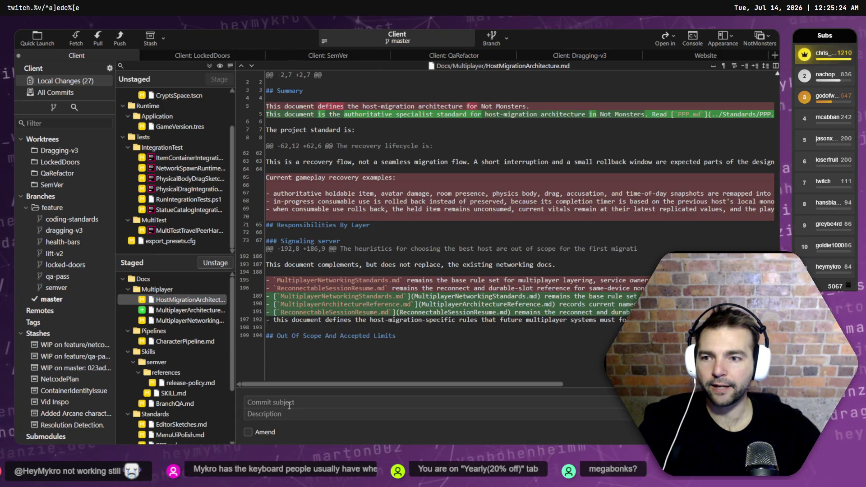
type("Improvments to")
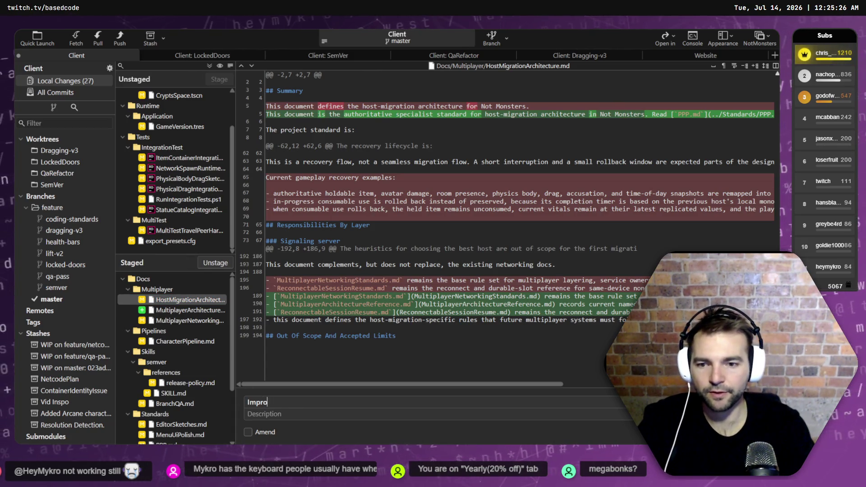
type(" documentation")
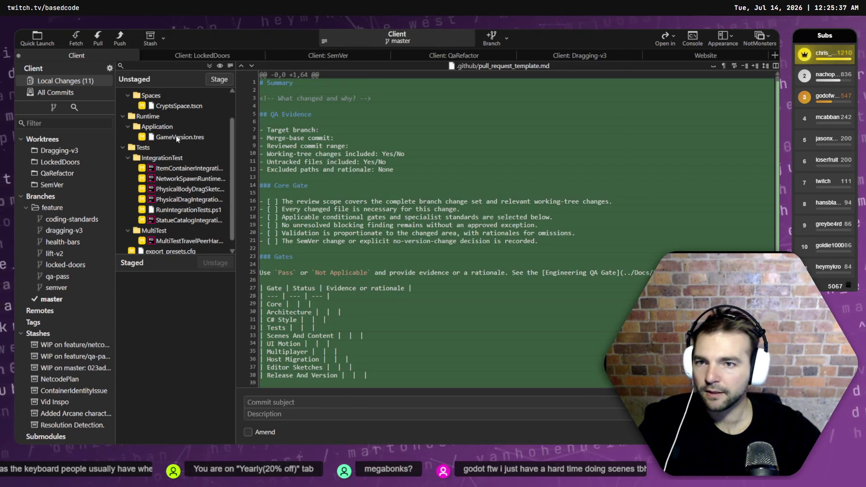
View the GameVersion.tres version bump diff in the Unstaged list
left_click(178, 138)
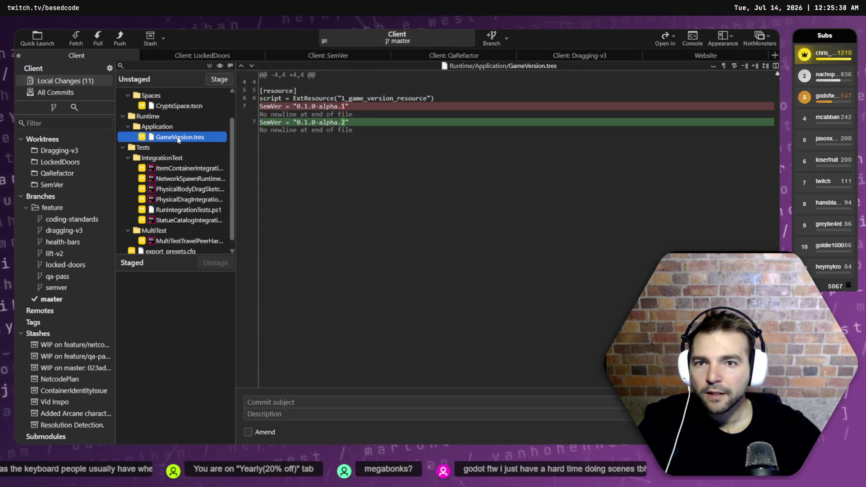
Check the export_presets.cfg diff and stage all remaining unstaged files
scroll(170, 201, "down", 1)
left_click(173, 240)
key("ctrl+a")
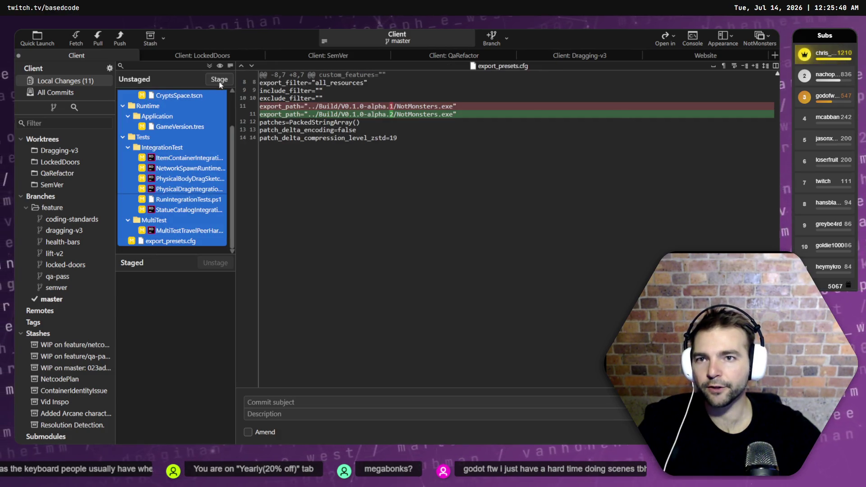
left_click(219, 80)
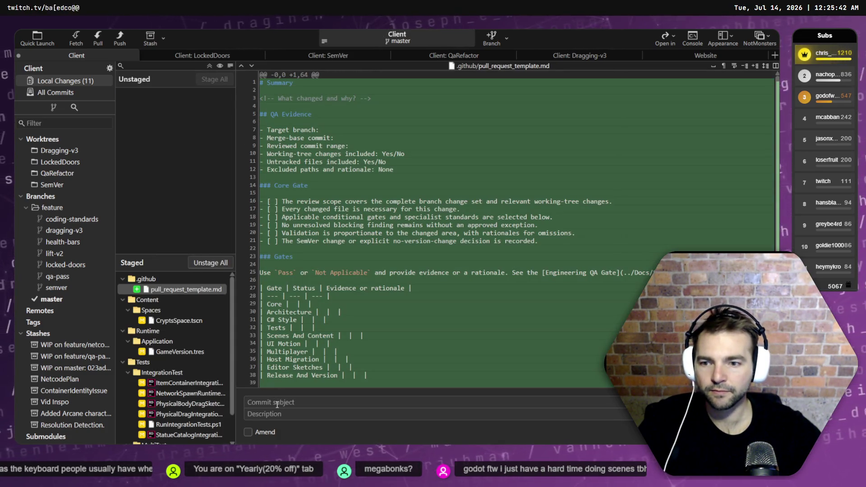
Start a new commit subject, then switch to amending the last commit 'Improvments to documentation.'
left_click(277, 404)
type("Versioning Sy")
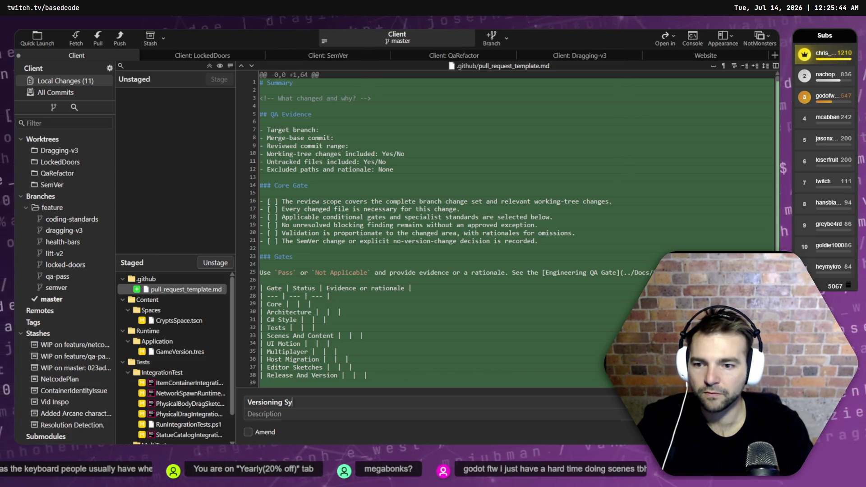
type("stem")
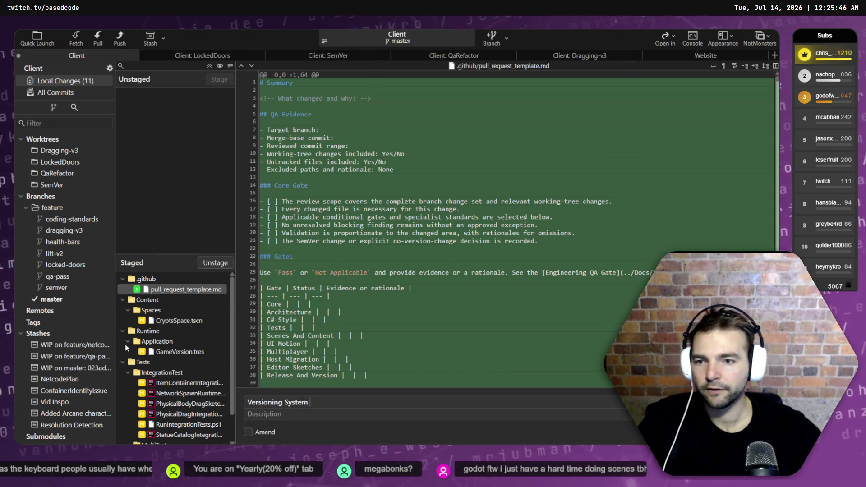
scroll(154, 350, "down", 2)
type("f0r")
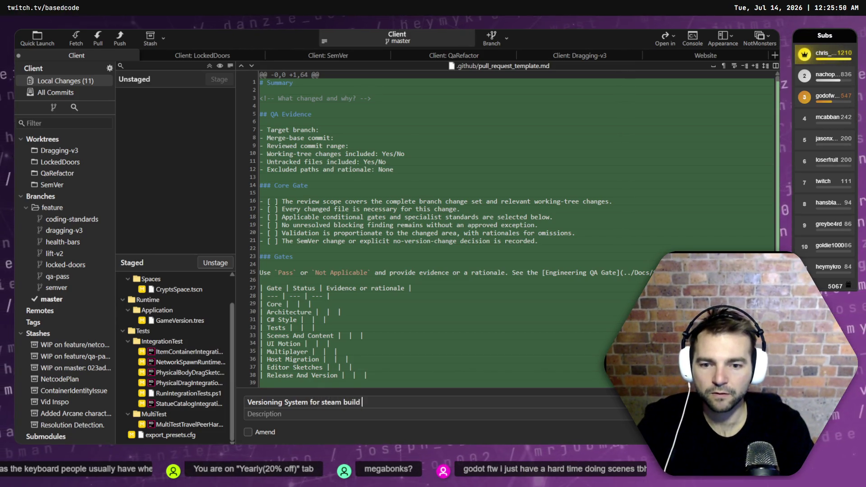
type("eline/")
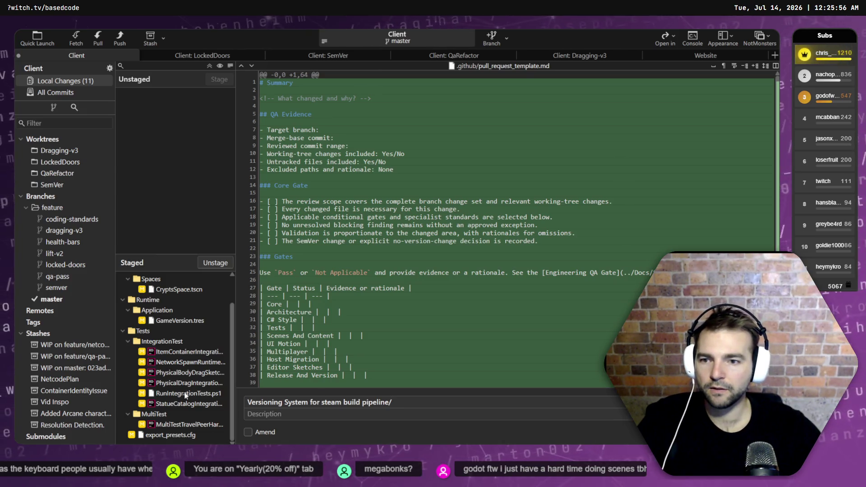
scroll(189, 367, "up", 1)
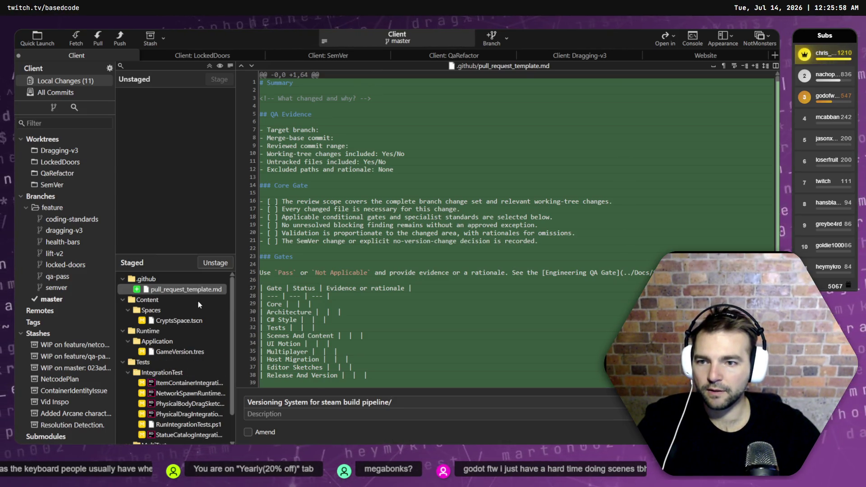
left_click(249, 432)
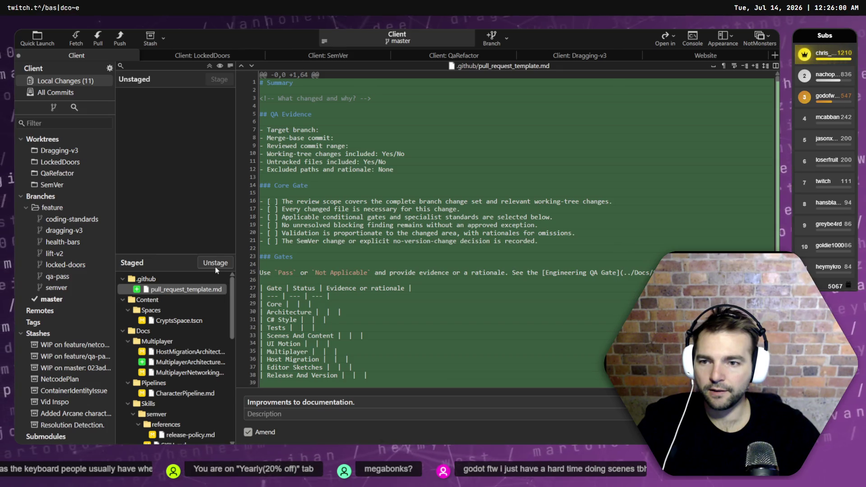
Amend the 'Improvments to documentation.' commit so it adds only pull_request_template.md
double_click(218, 281)
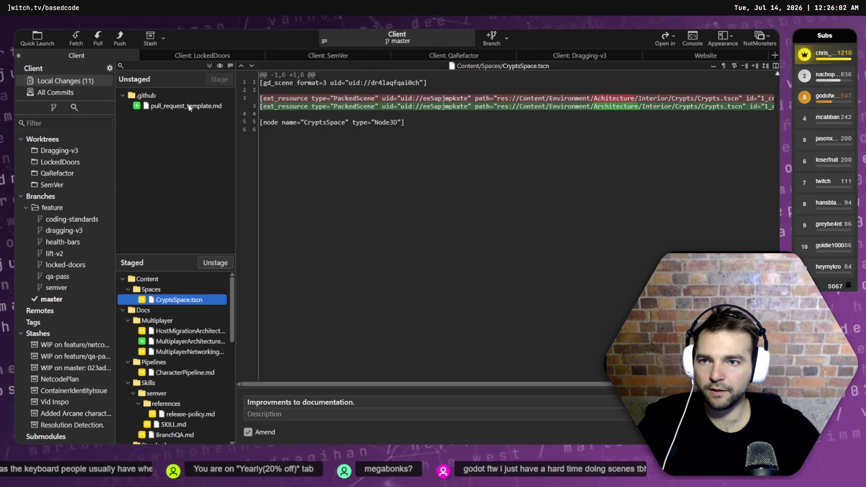
left_click(249, 432)
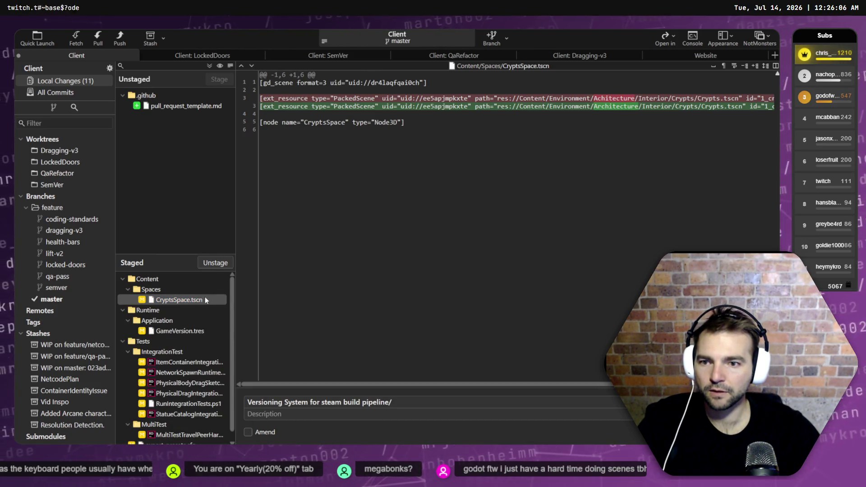
scroll(186, 302, "down", 1)
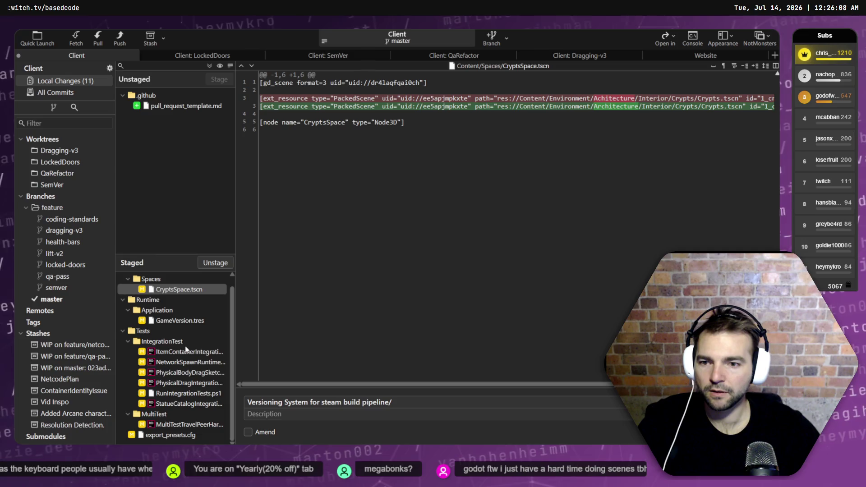
key("ctrl+a")
left_click(215, 262)
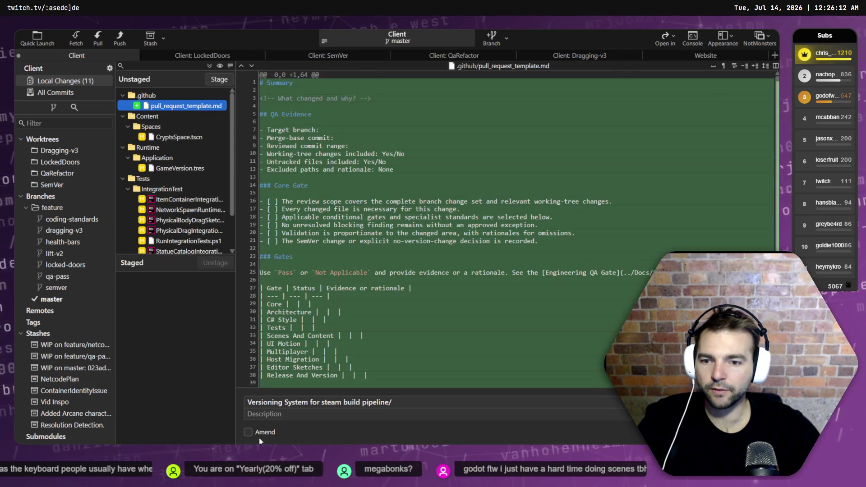
left_click(248, 431)
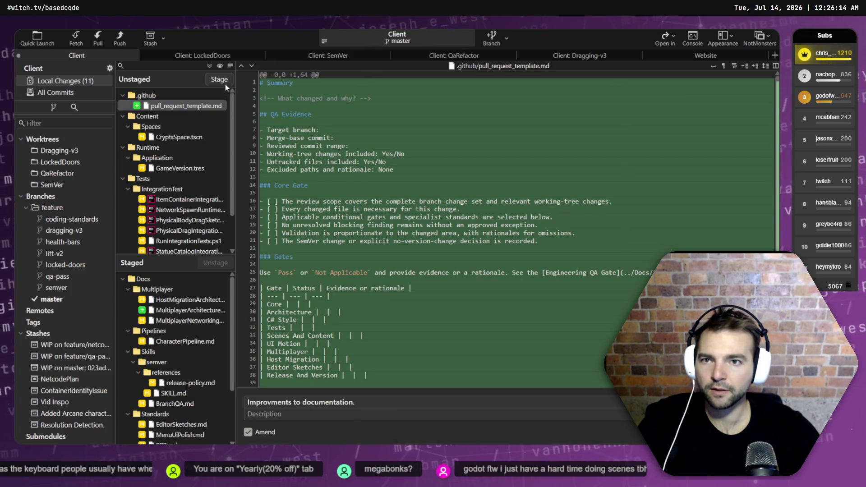
left_click(220, 79)
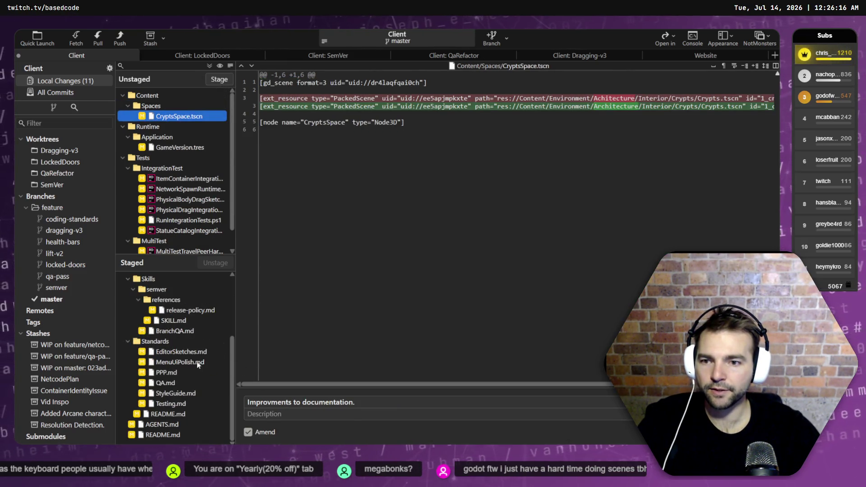
key("ctrl+Return")
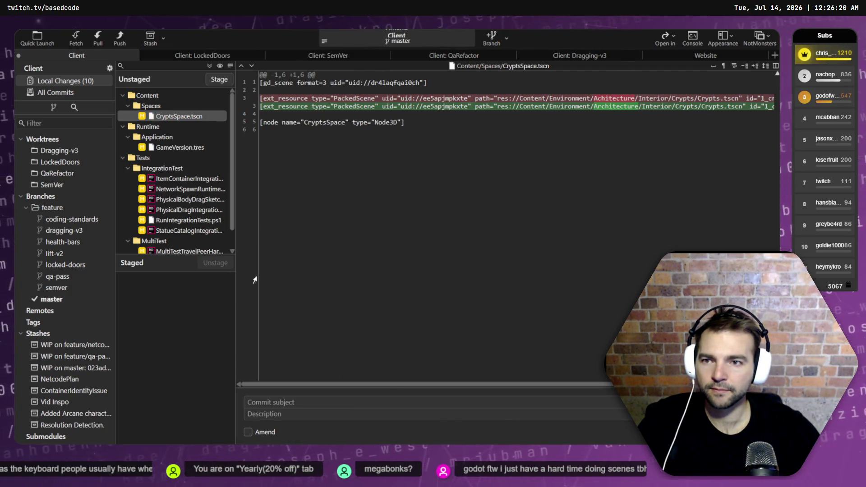
Stage all ten remaining unstaged changes, including GameVersion.tres
left_click(167, 147)
key("ctrl+a")
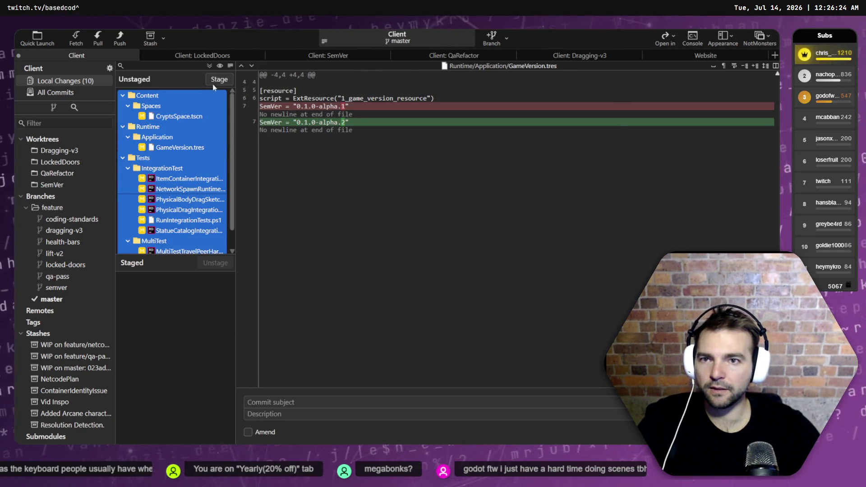
left_click(212, 84)
Commit the staged changes to master as 'Fix tests, and added versioning system for steam pipeline.'
left_click(270, 402)
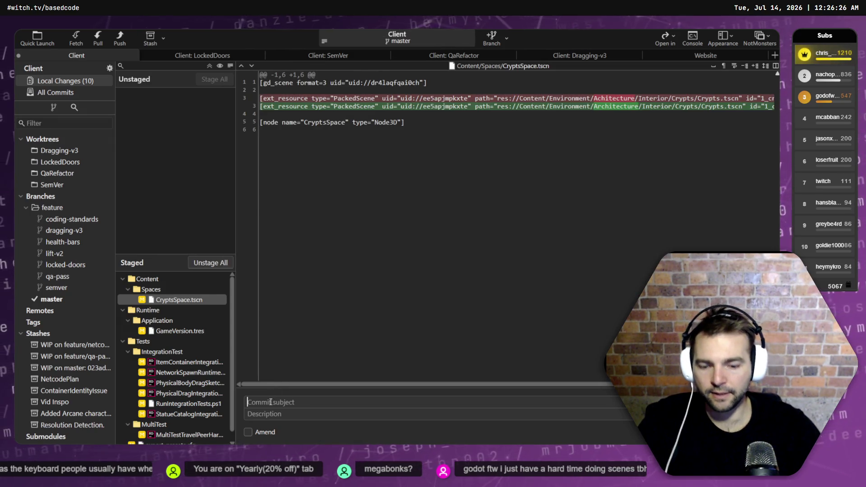
type("Versioniung")
key("ctrl+BackSpace")
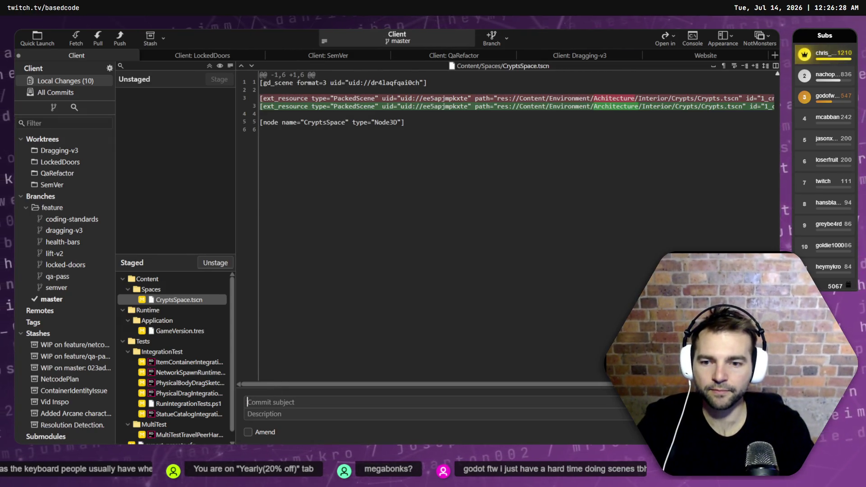
type("Versioning System")
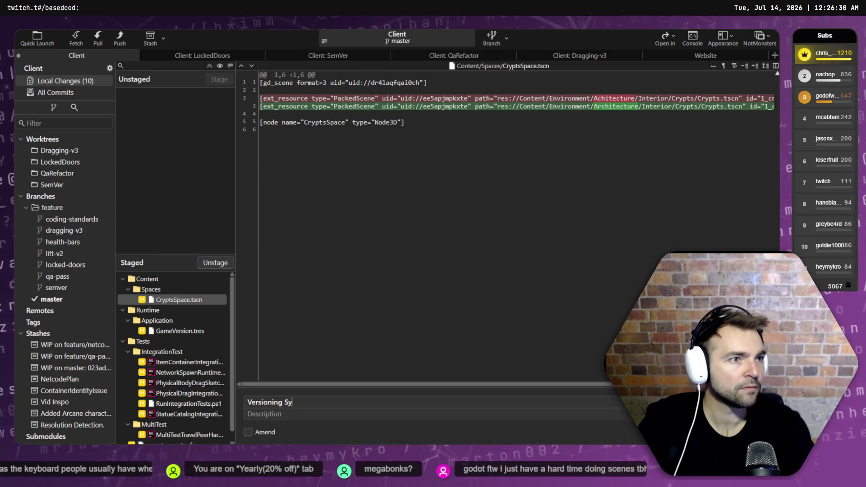
key("ctrl+BackSpace")
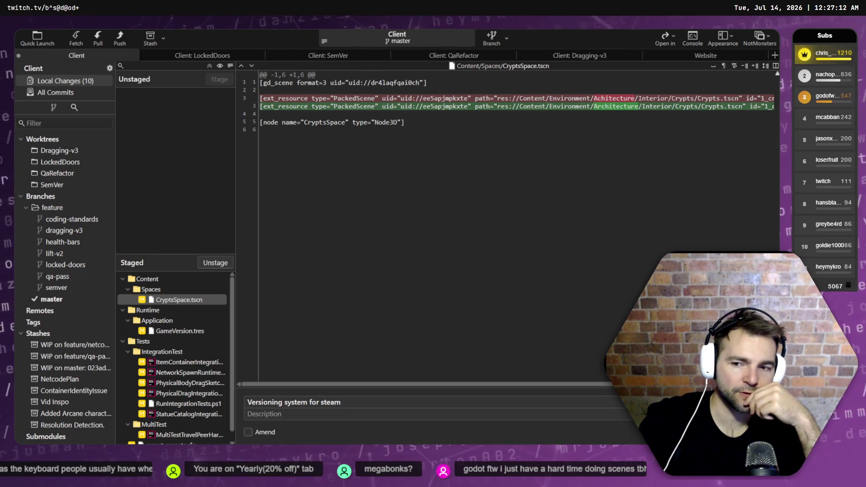
key("ctrl+a")
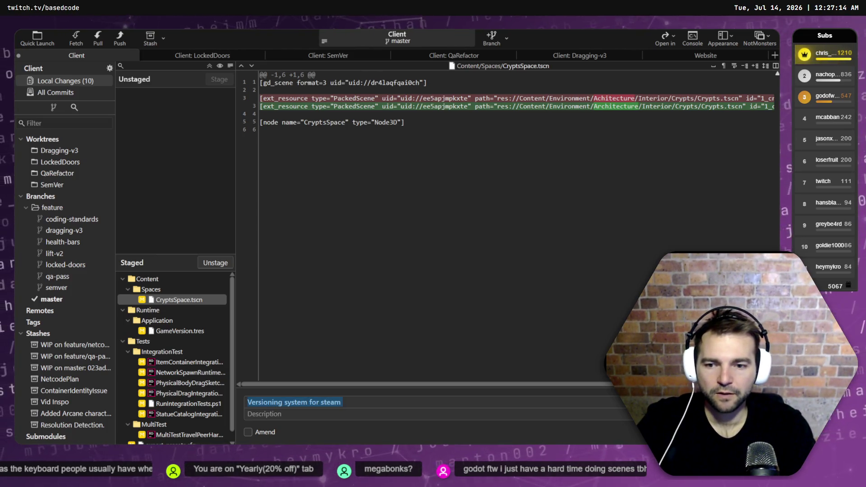
type("Fix tests, and added v")
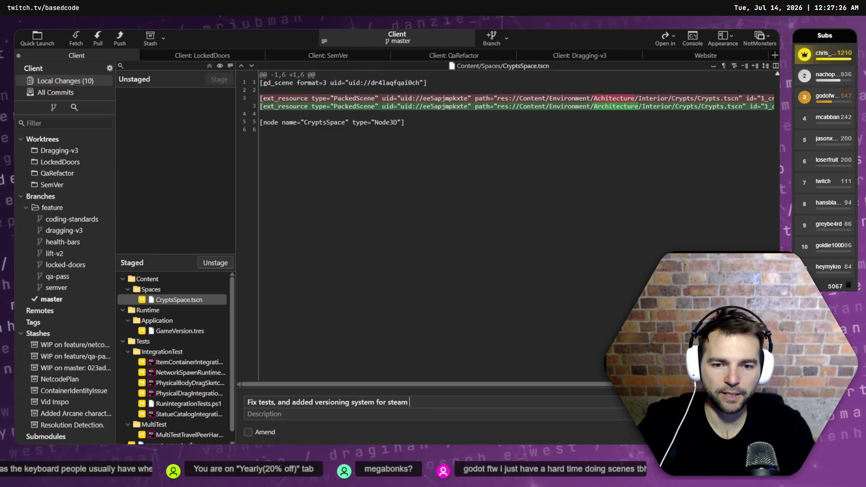
type("peline.")
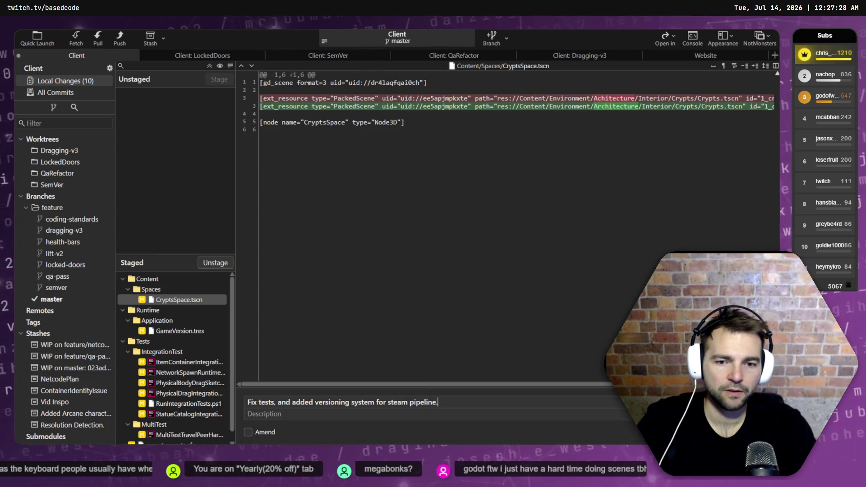
scroll(176, 356, "down", 1)
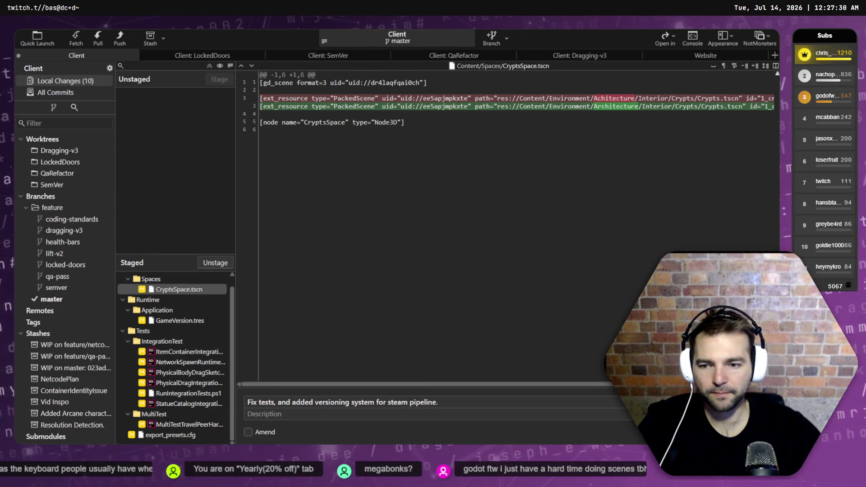
key("ctrl+Return")
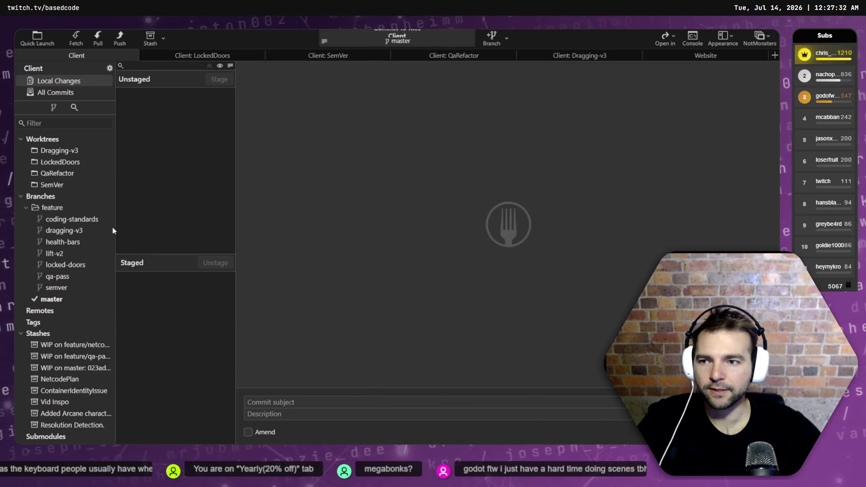
Inspect the feature/locked-doors commit on master, return to Local Changes, and switch to Godot
left_click(51, 299)
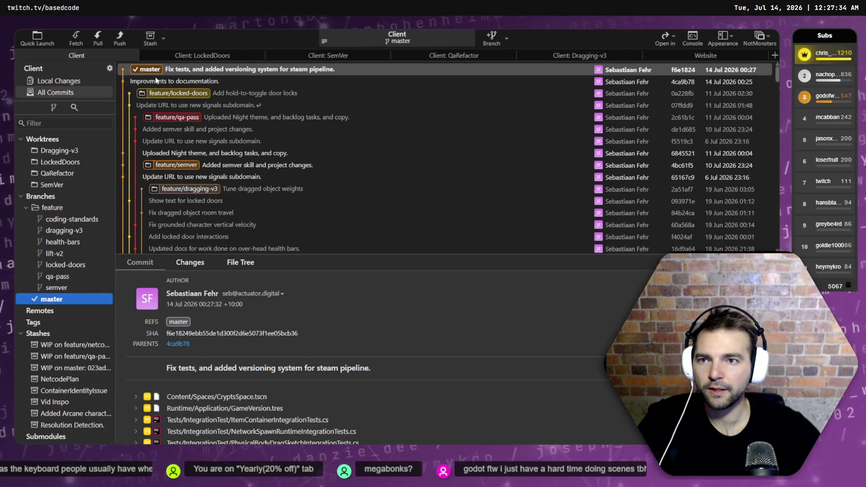
left_click(169, 94)
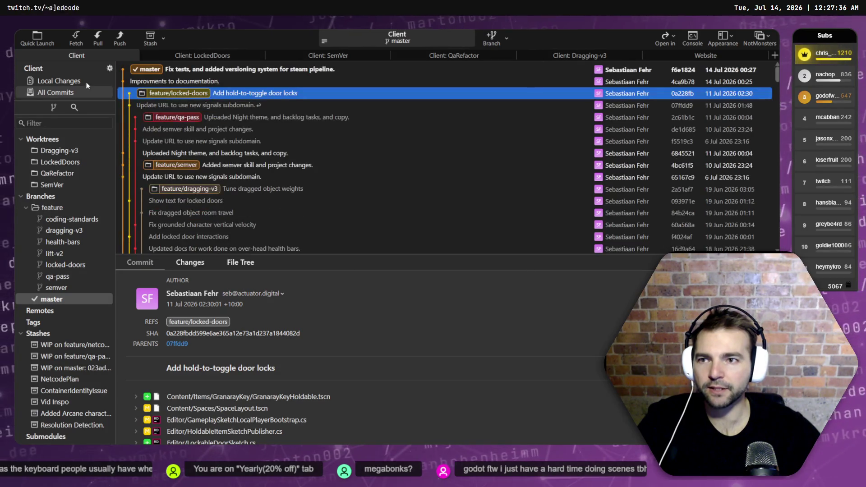
left_click(87, 85)
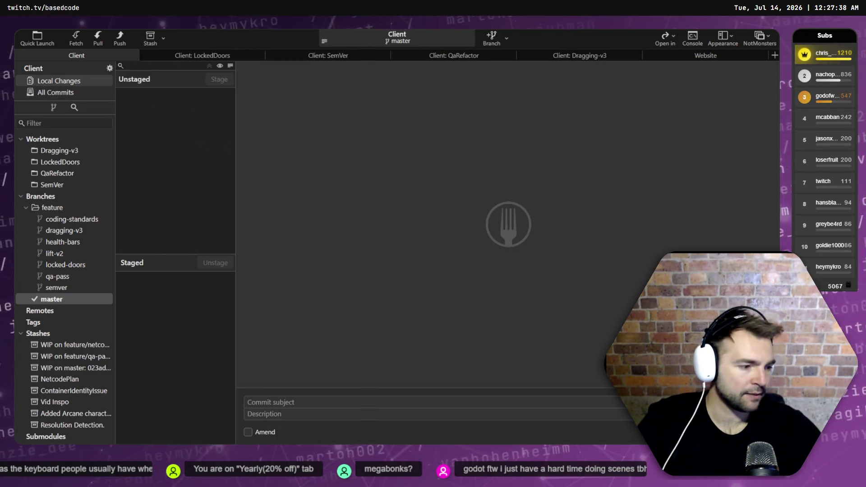
key("alt+Tab")
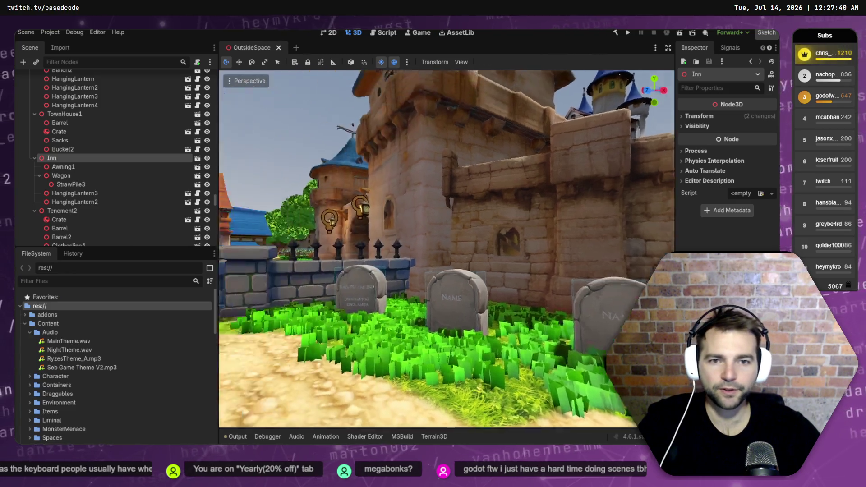
Find Main.tscn in the FileSystem dock and open it in a new scene tab
type("Main")
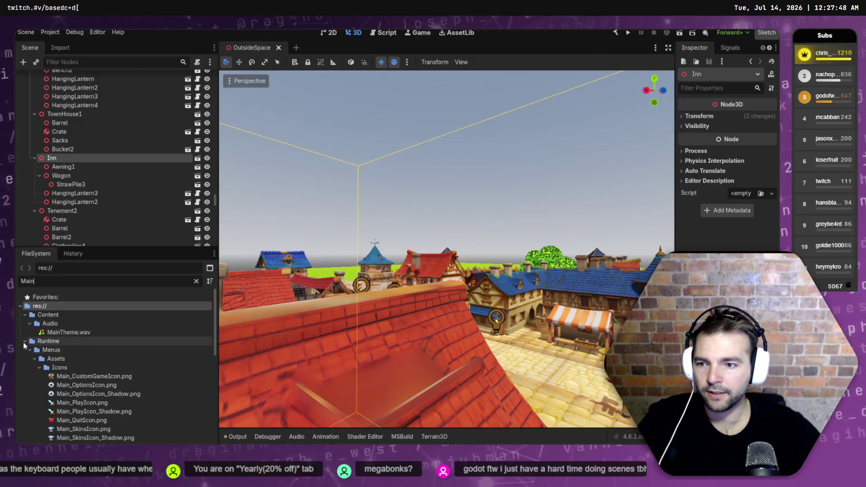
left_click(76, 273)
double_click(74, 281)
type("Outside")
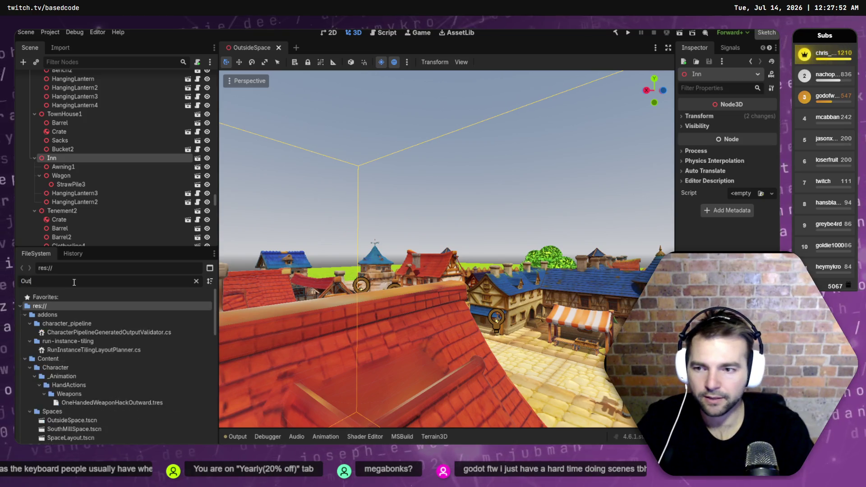
key("BackSpace")
key("BackSpace")
key("BackSpace")
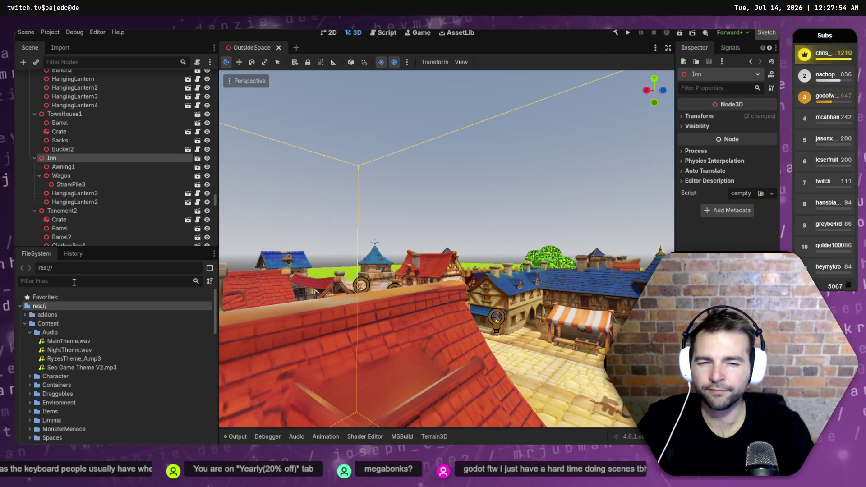
type("MainMa")
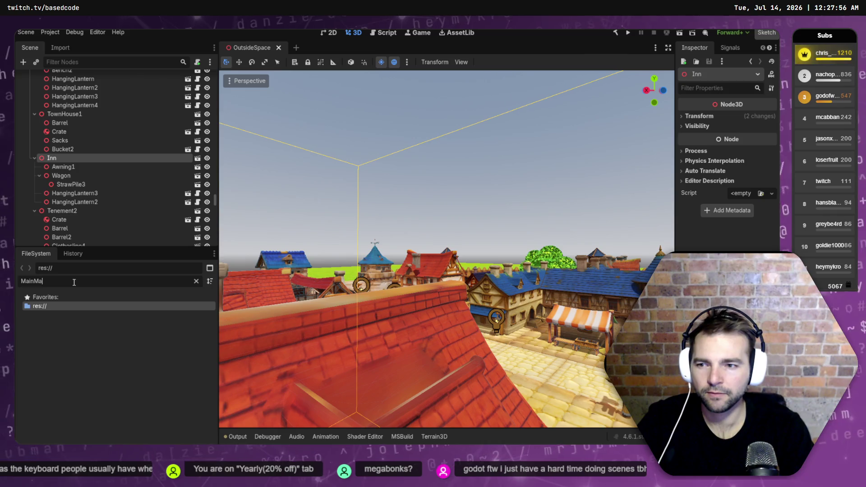
key("BackSpace")
type("M")
key("BackSpace")
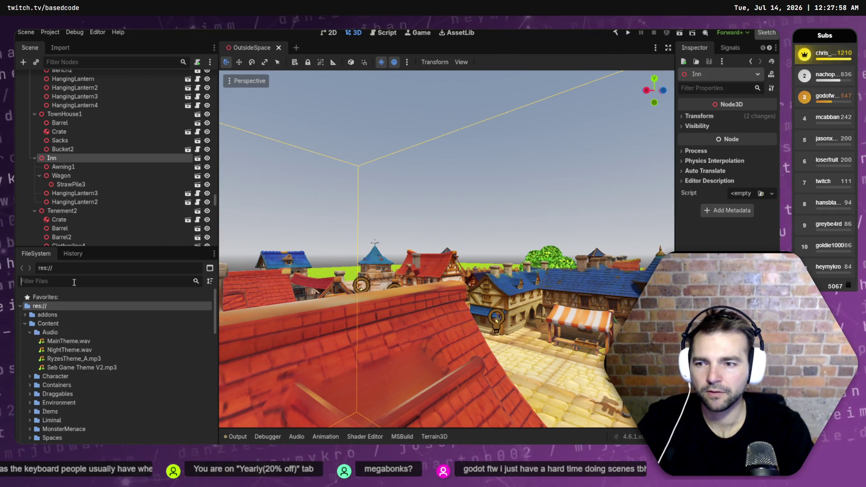
scroll(105, 374, "down", 10)
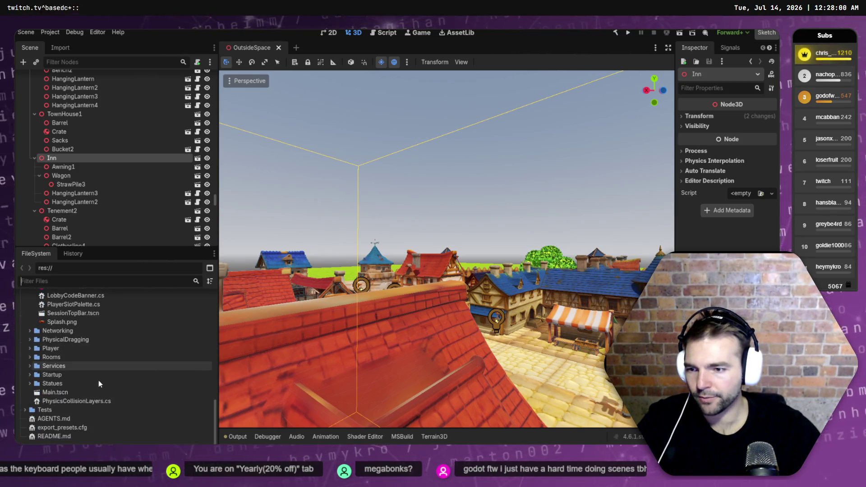
left_click(63, 392)
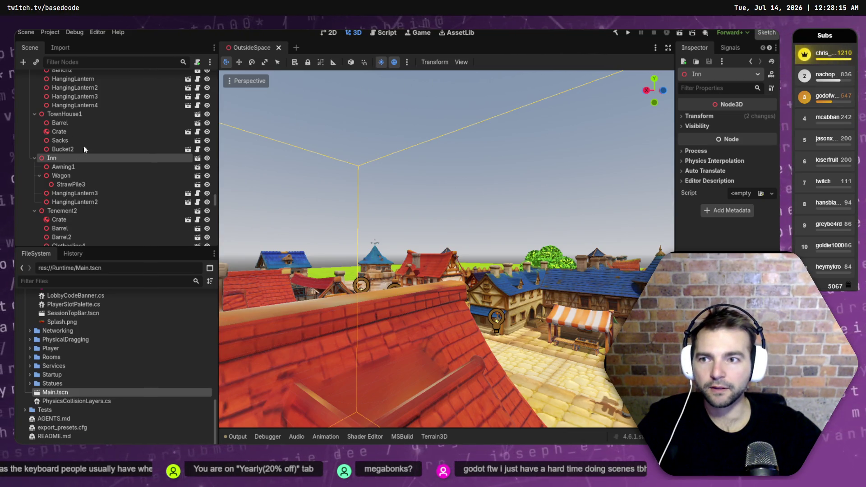
key("ctrl+shift+t")
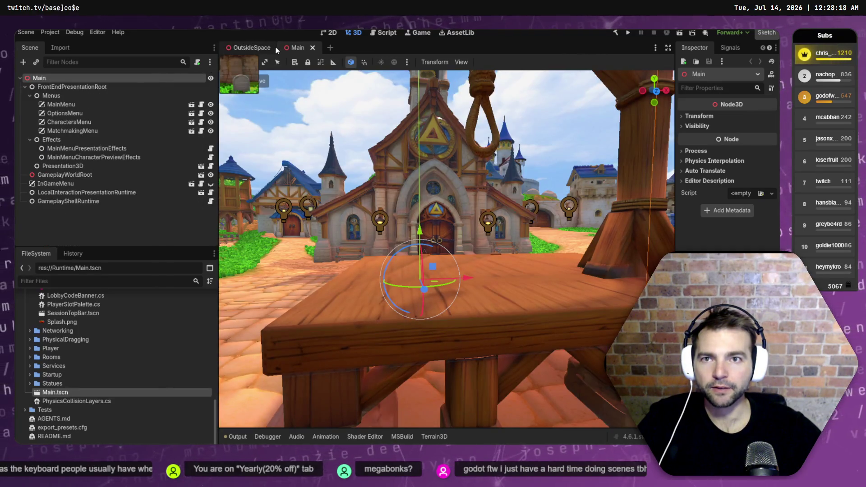
Close the OutsideSpace scene tab so only the Main scene stays open
left_click(260, 49)
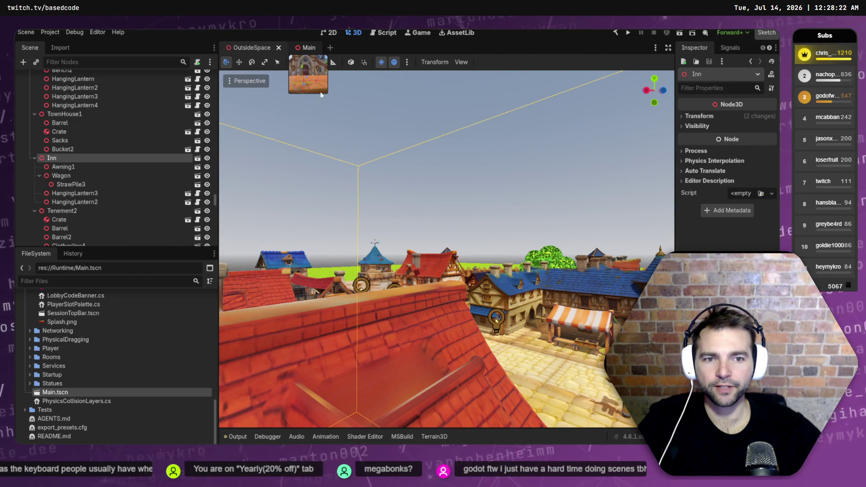
left_click(307, 48)
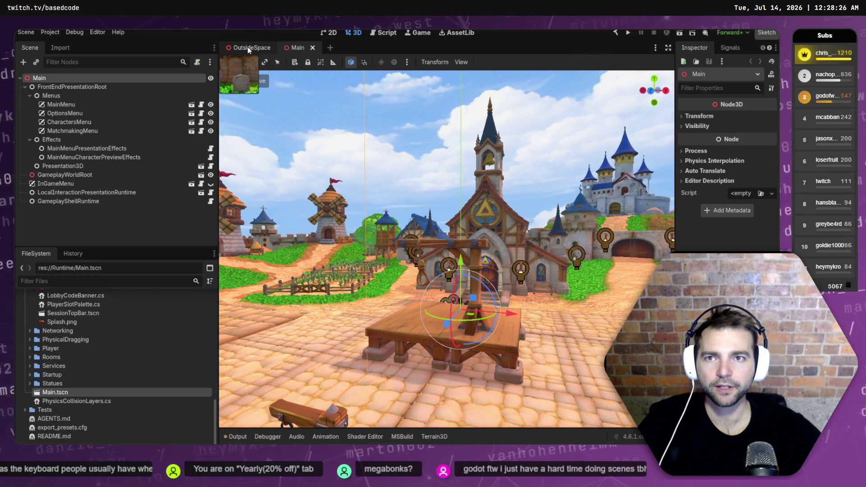
left_click(266, 48)
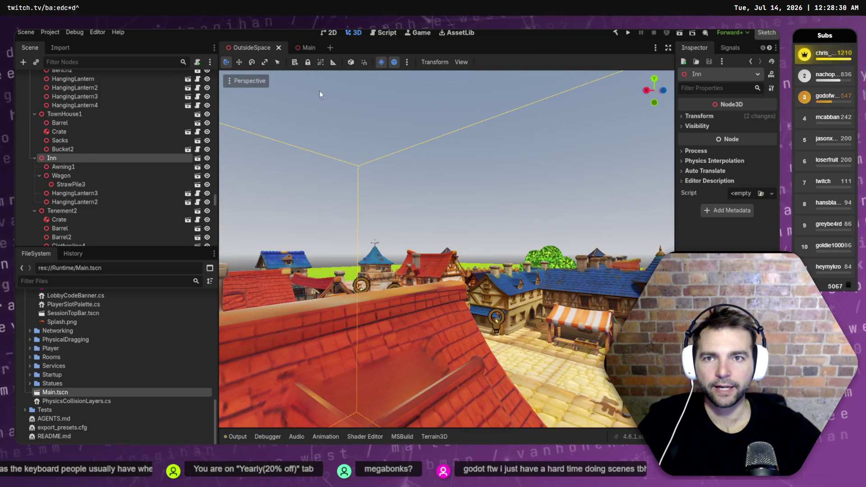
left_click(278, 48)
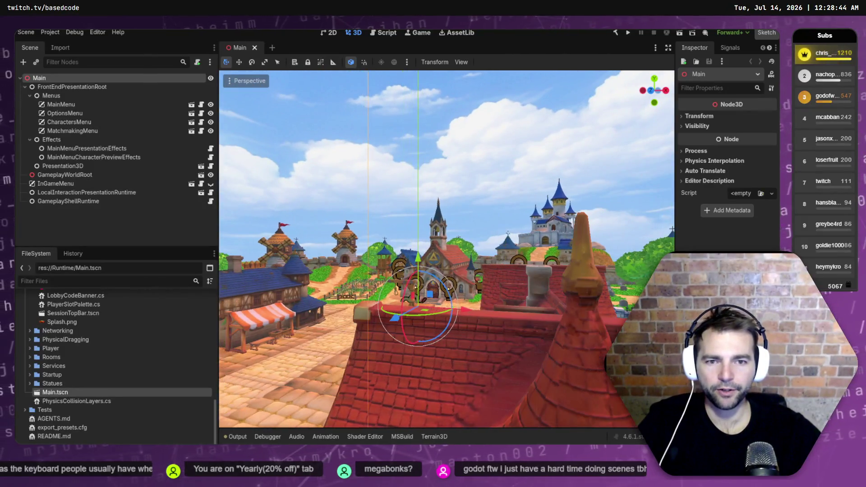
Inspect the Presentation3D and GameplayWorldRoot nodes in Main's scene tree
mouse_move(56, 167)
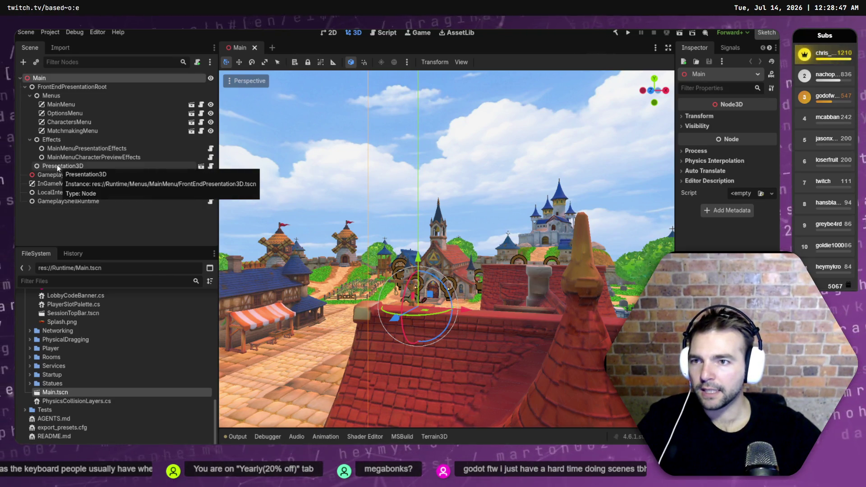
left_click(56, 165)
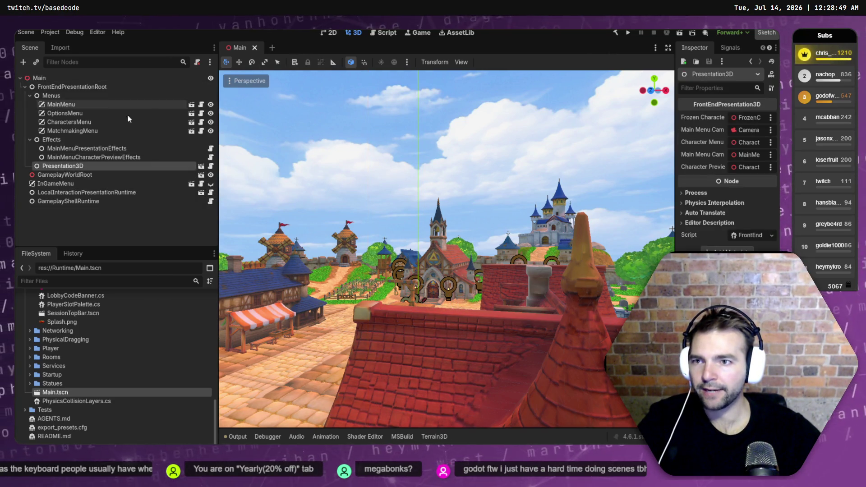
left_click(57, 176)
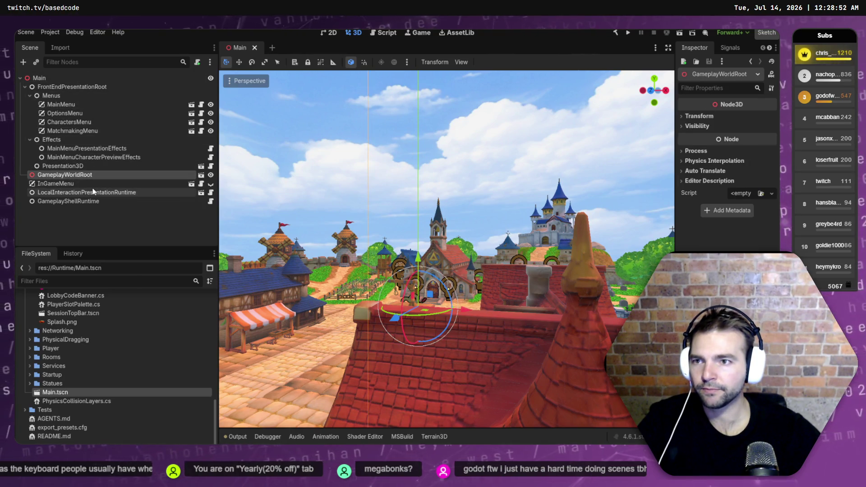
mouse_move(81, 174)
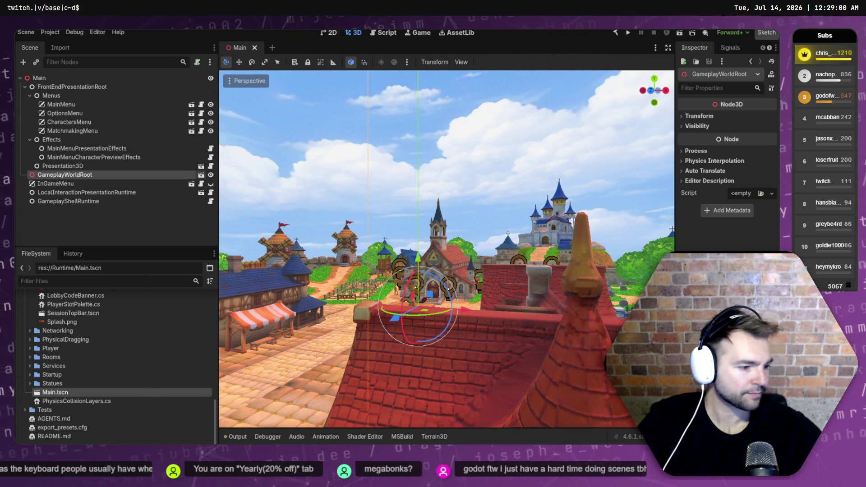
key("alt+Tab")
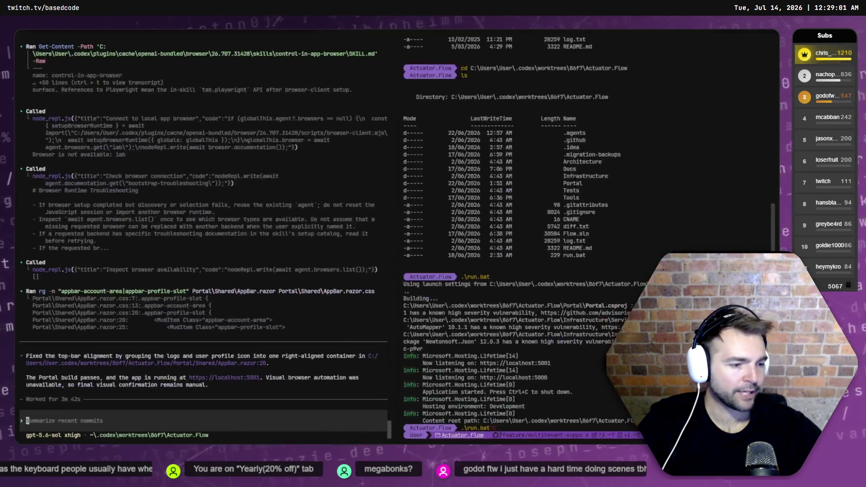
Launch Codex in the Client terminal tab and accept the update to 0.144.3
left_click(55, 31)
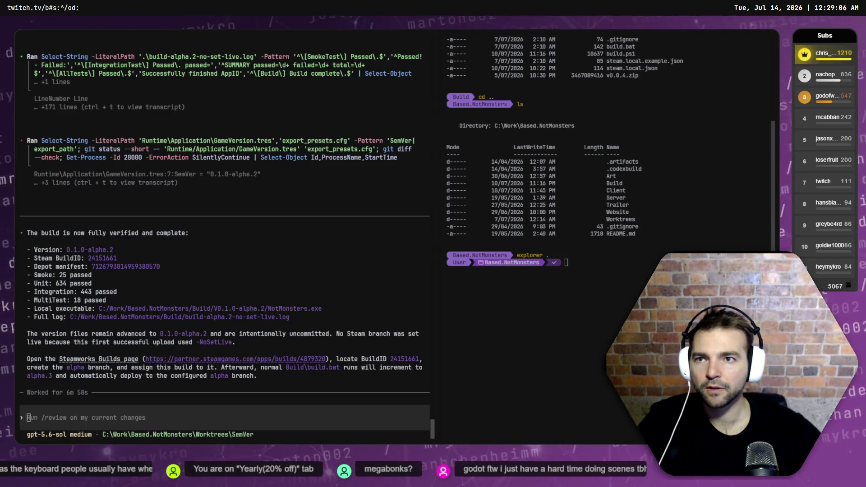
left_click(123, 30)
left_click(171, 30)
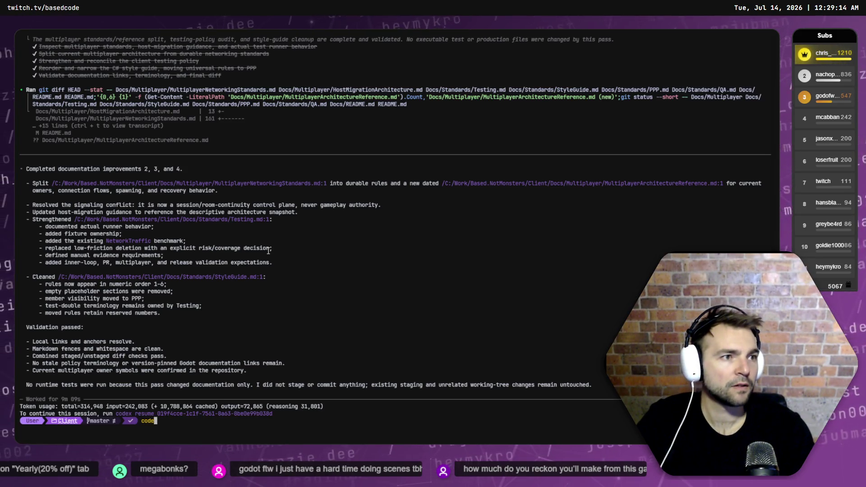
type("x")
key("Return")
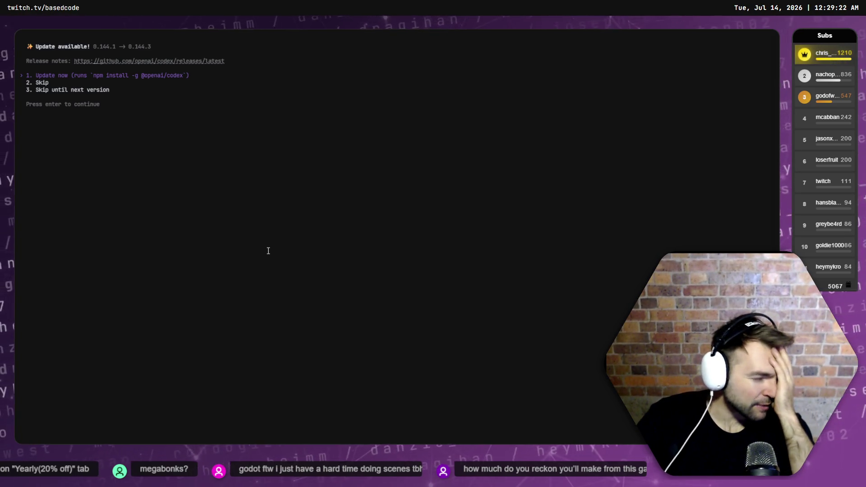
key("Return")
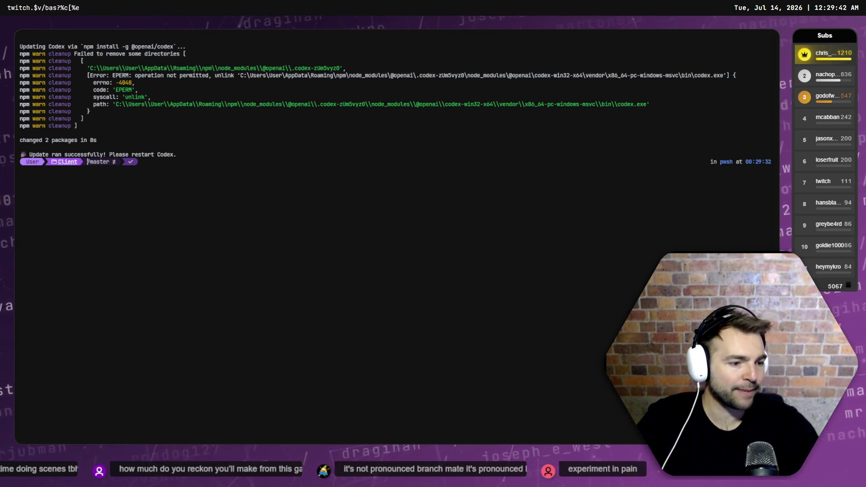
key("alt+Tab")
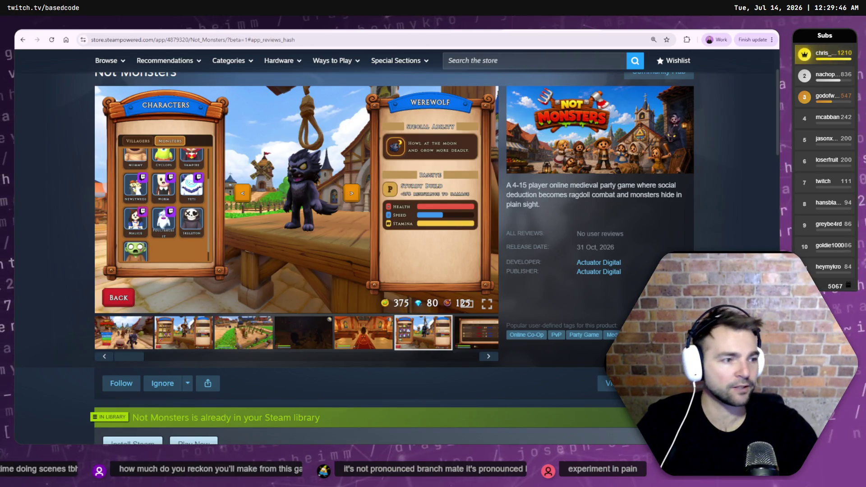
Go to Google Drive in a new tab and open the Price Comparisons spreadsheet
key("alt+Tab")
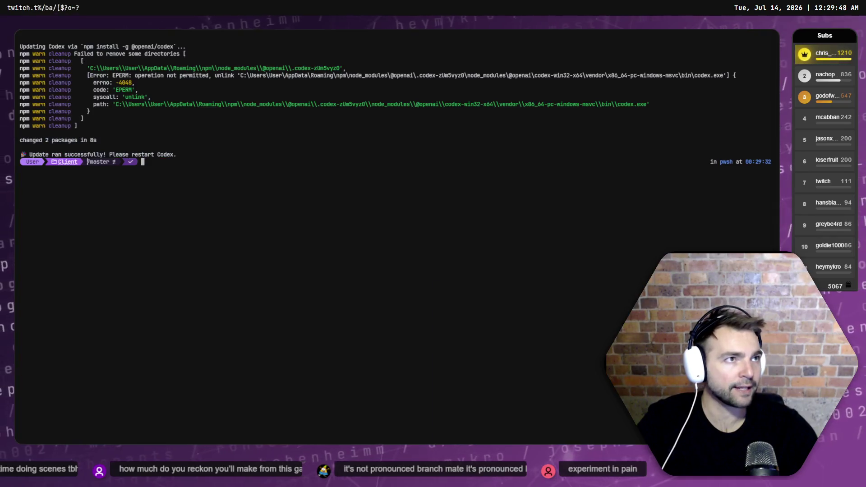
key("alt+Tab")
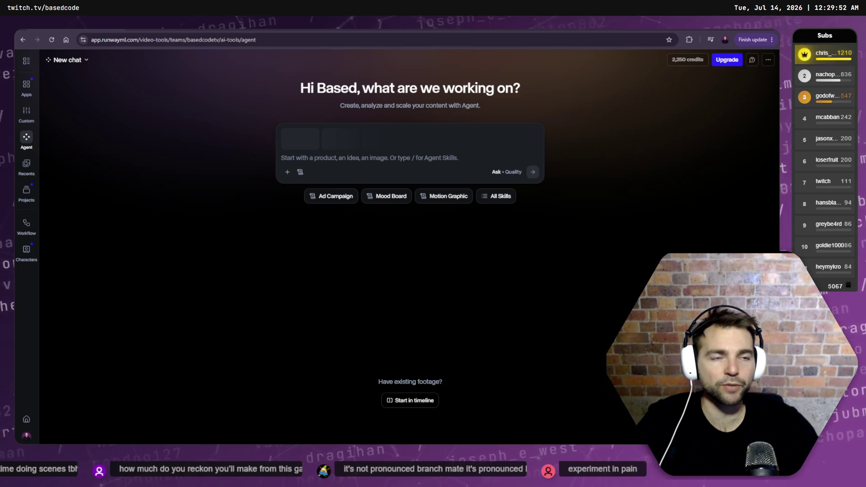
key("ctrl+t")
type("drive")
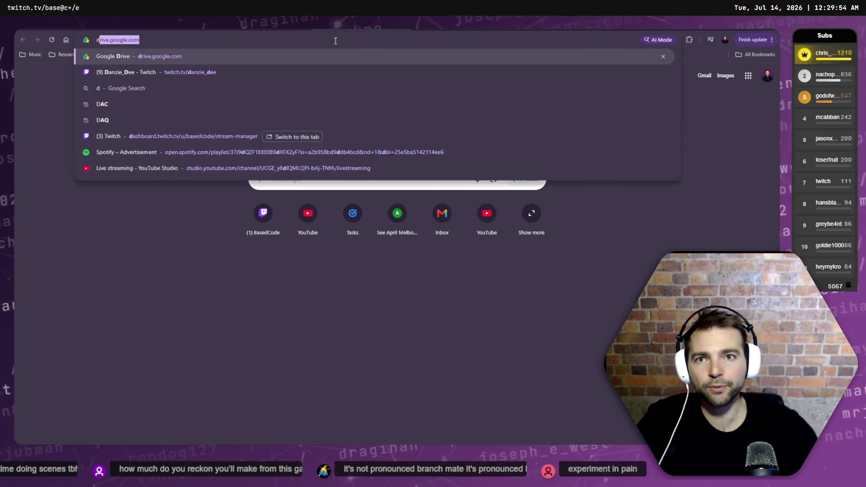
key("Return")
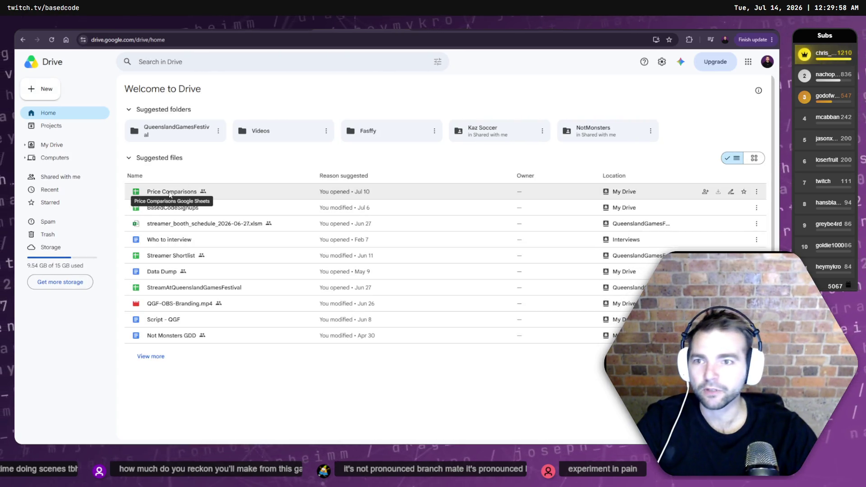
left_click(180, 198)
double_click(180, 197)
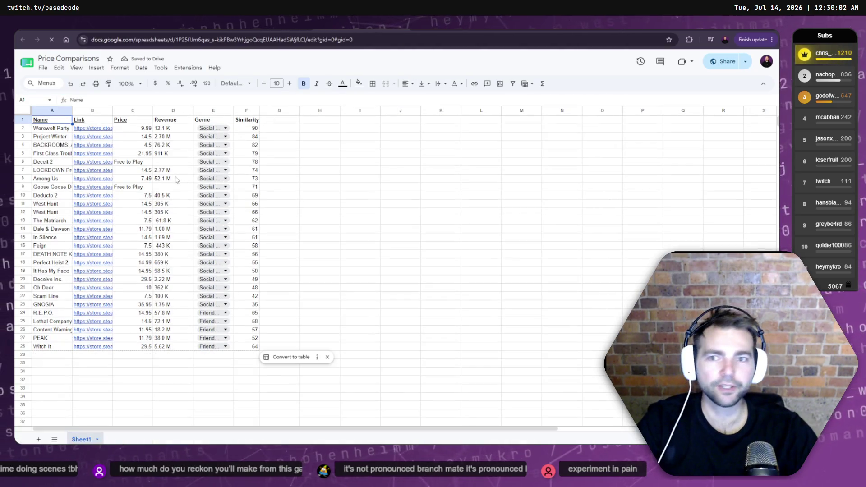
Zoom in, check Werewolf Party's price and revenue, then follow its Steam store link
left_click(280, 137)
key("ctrl+plus")
key("ctrl+plus")
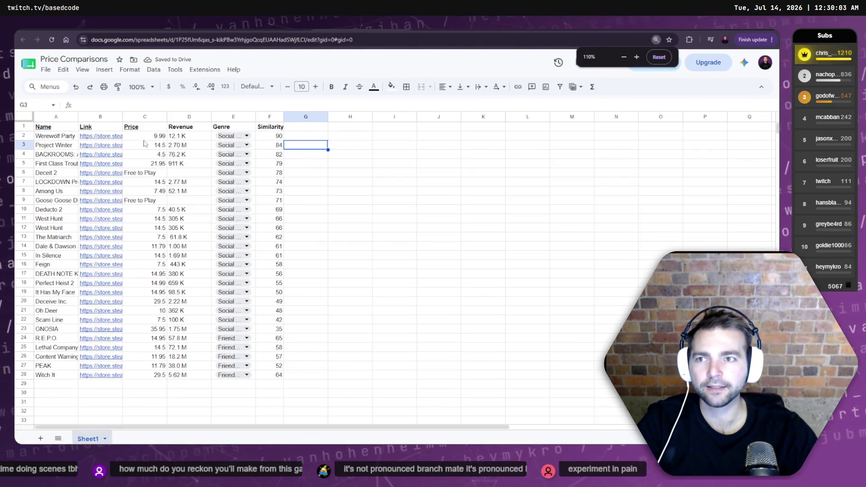
left_click(212, 158)
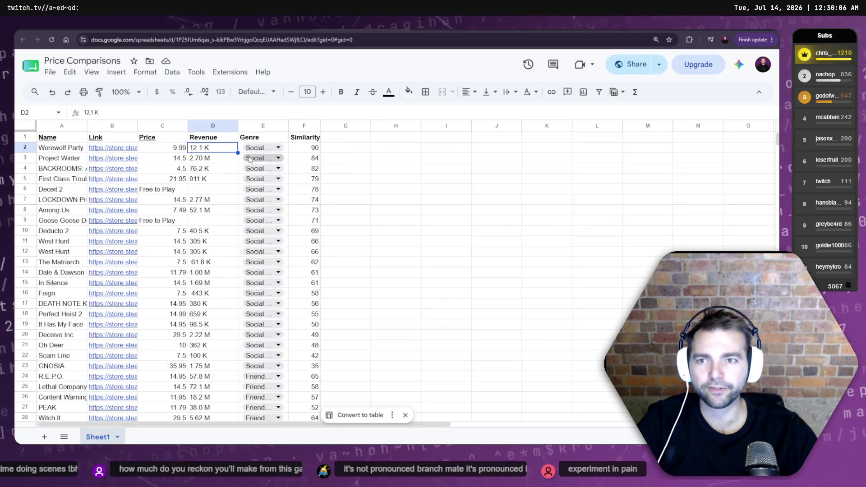
left_click(169, 149)
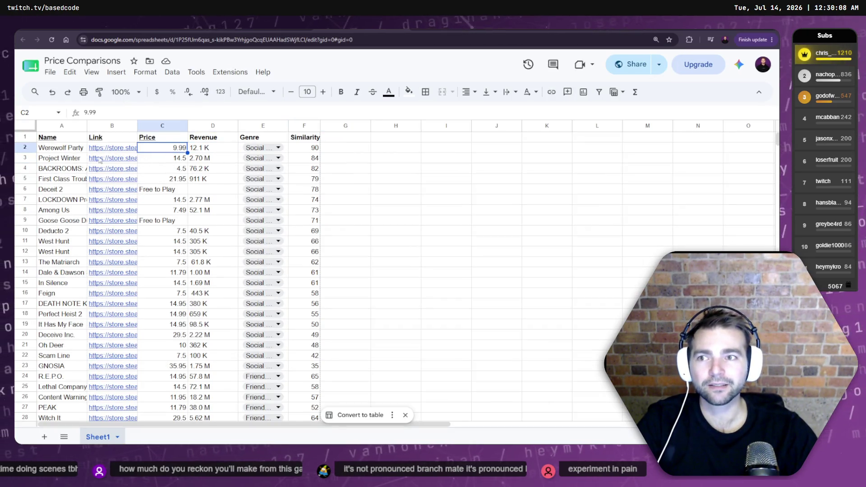
left_click(85, 150)
left_click(198, 151)
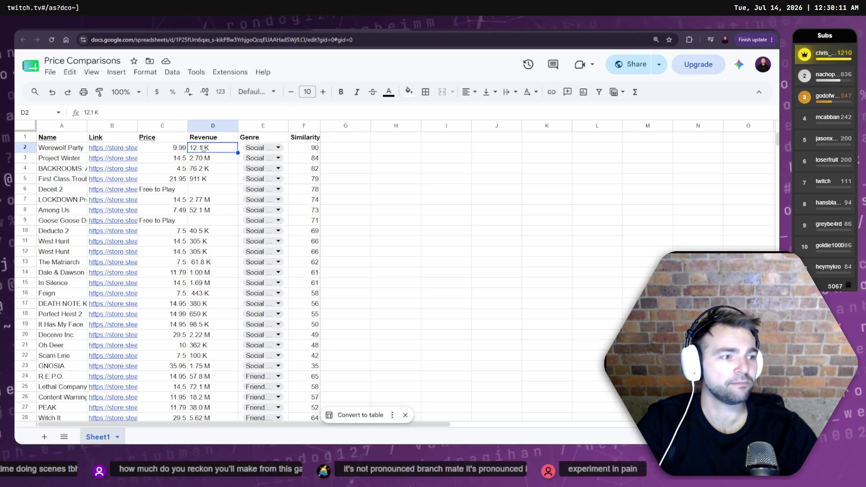
left_click(125, 151)
left_click(153, 166)
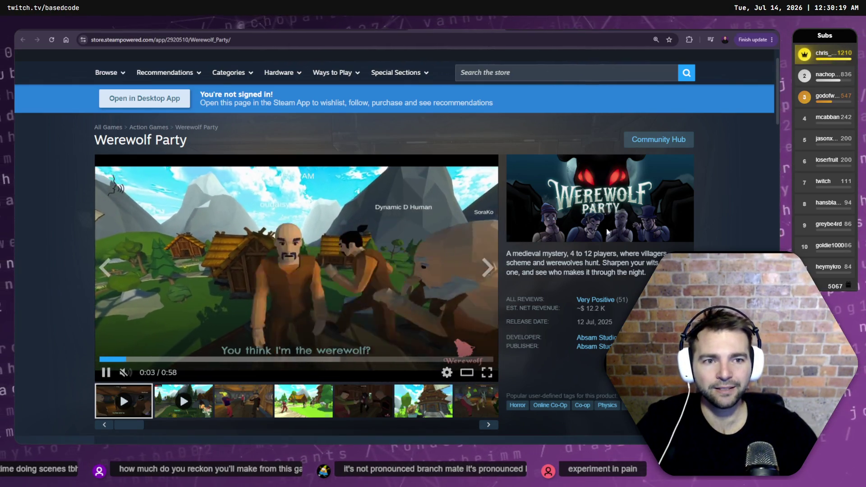
Scroll through the Werewolf Party Steam page, then close it to return to Price Comparisons
scroll(625, 202, "down", 15)
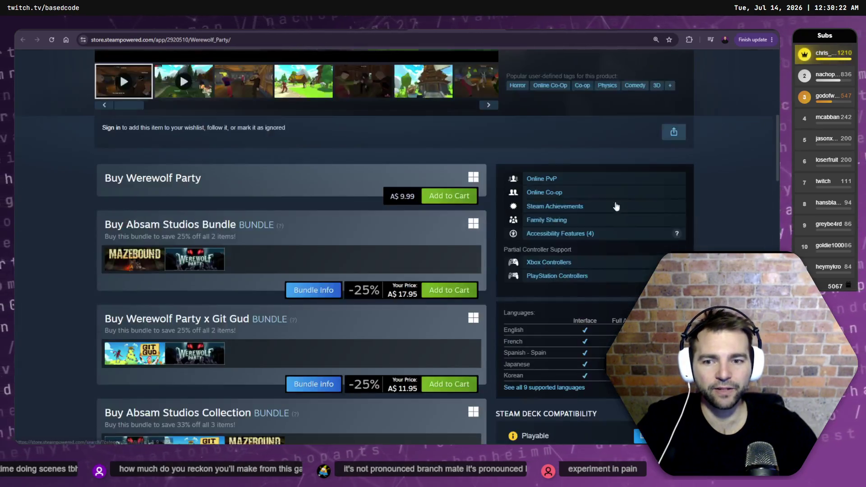
scroll(411, 266, "down", 1)
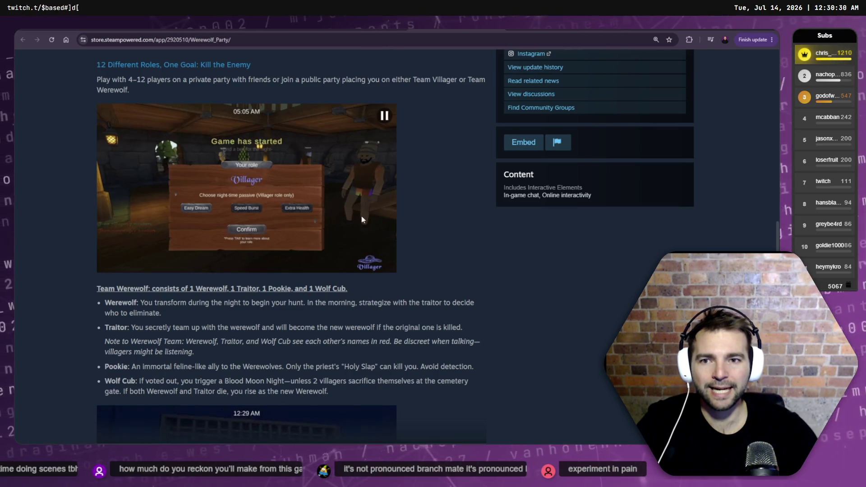
scroll(361, 215, "down", 7)
scroll(360, 216, "up", 8)
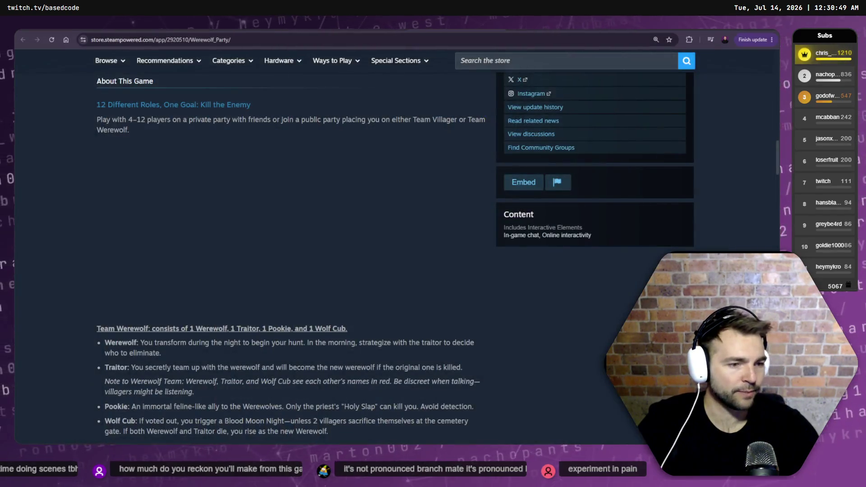
scroll(358, 313, "up", 10)
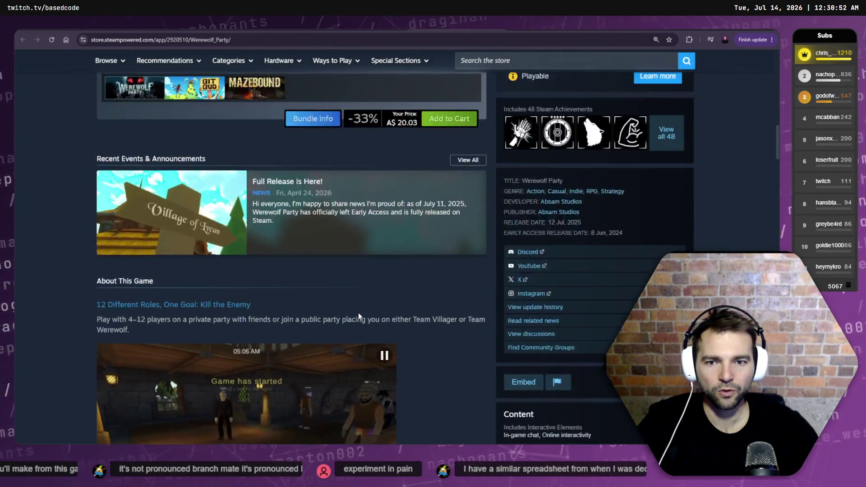
scroll(363, 311, "up", 5)
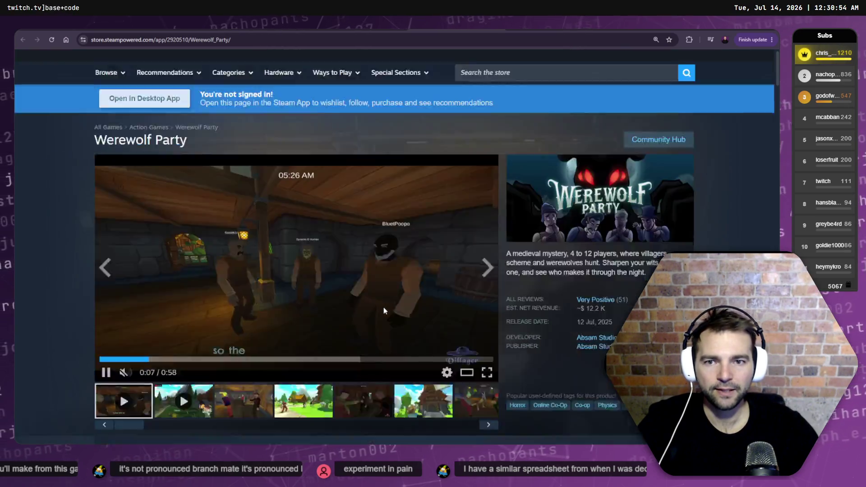
scroll(383, 307, "down", 15)
scroll(380, 312, "down", 13)
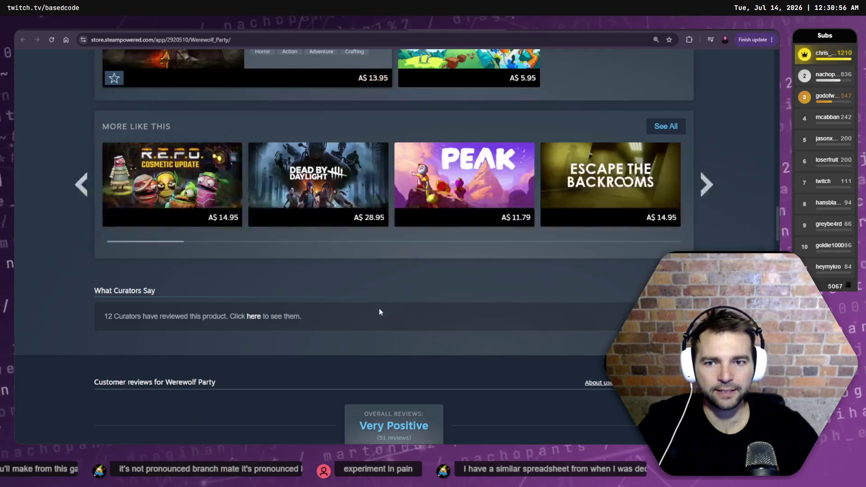
scroll(379, 309, "up", 7)
scroll(404, 317, "up", 15)
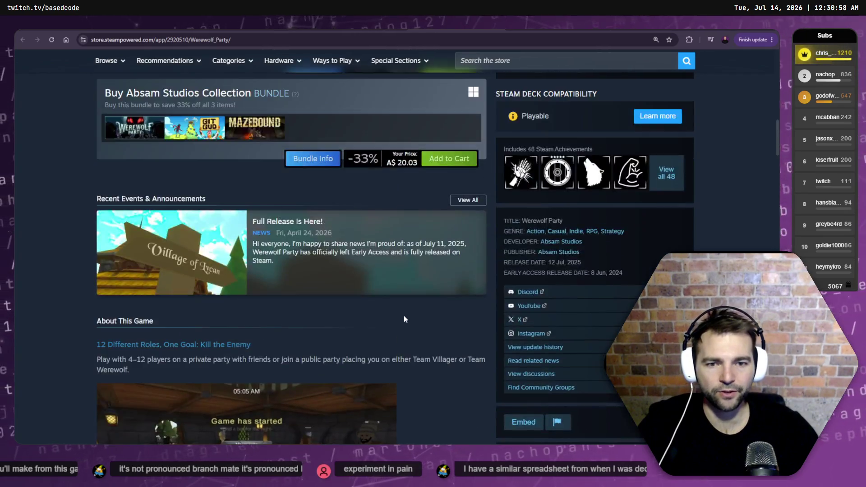
scroll(404, 319, "up", 2)
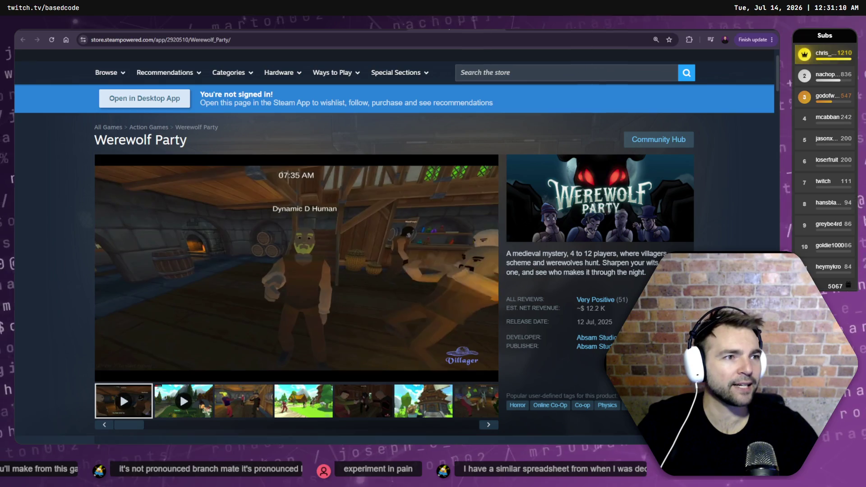
key("ctrl+w")
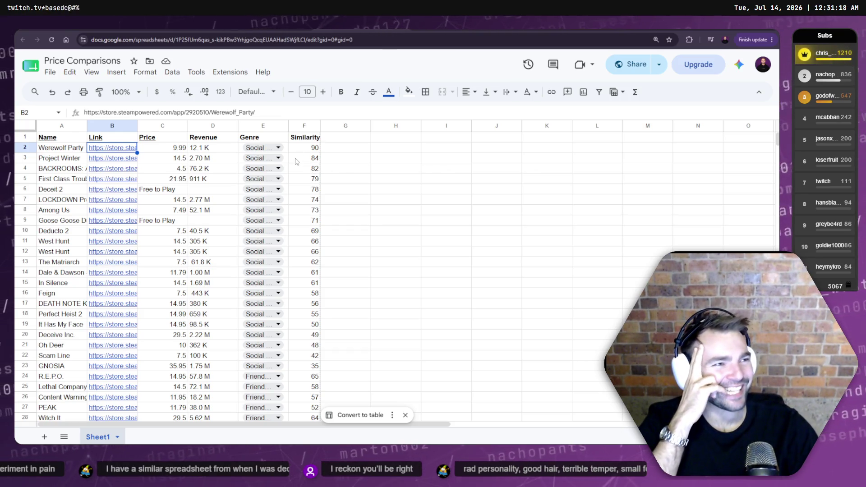
Follow the Project Winter link in cell B3 to its Steam store page
left_click(121, 159)
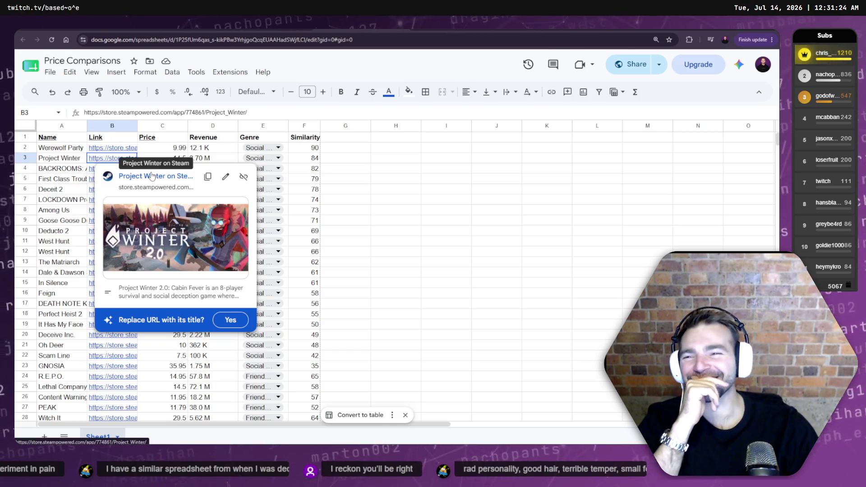
left_click(152, 176)
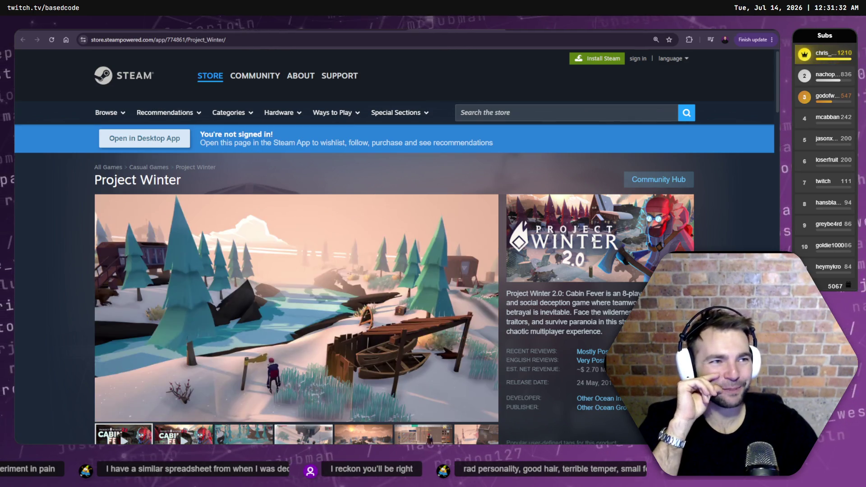
Scroll through the Project Winter store page and watch its trailer
scroll(592, 241, "down", 3)
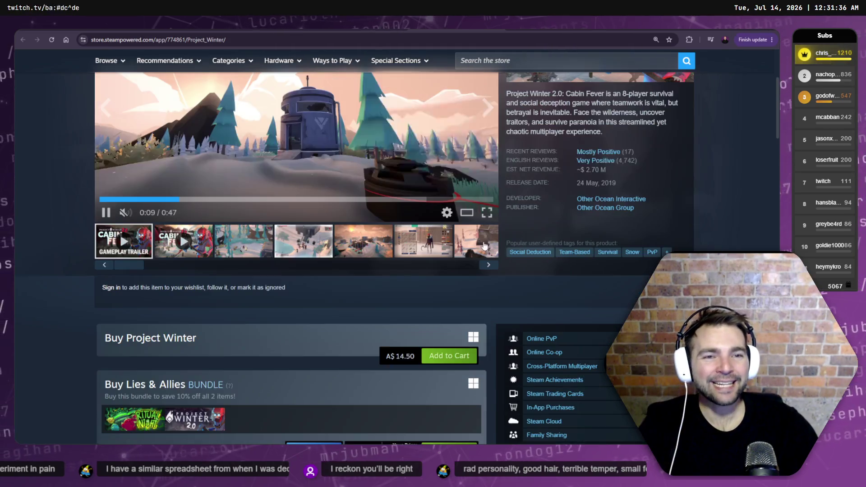
scroll(593, 222, "up", 3)
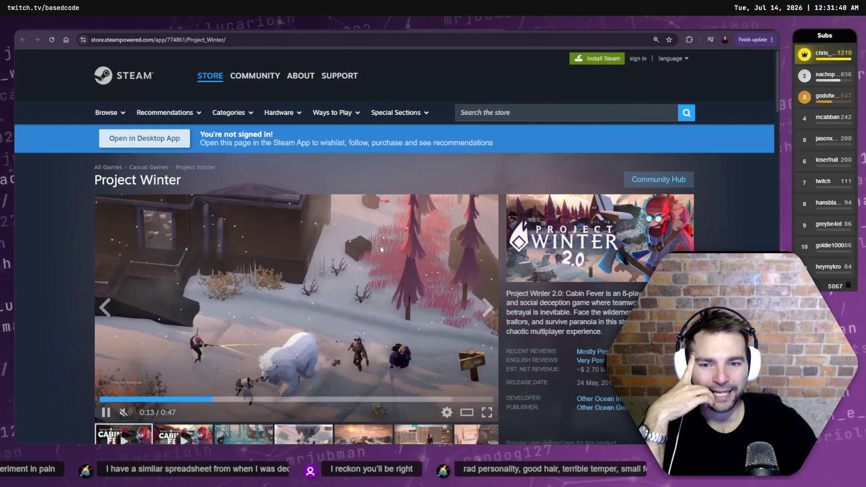
scroll(380, 247, "down", 1)
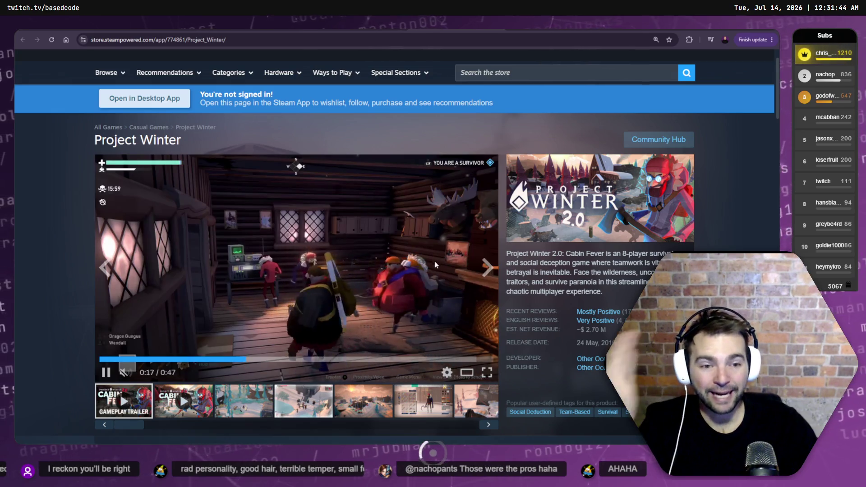
right_click(274, 294)
key("Escape")
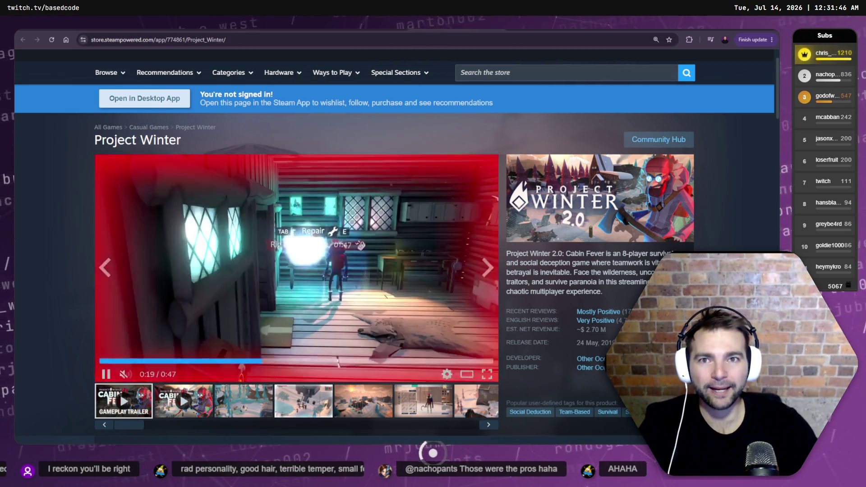
Back in the Price Comparisons sheet, check revenues in D3 and D7, then preview LOCKDOWN Protocol's B7 link
key("alt+Tab")
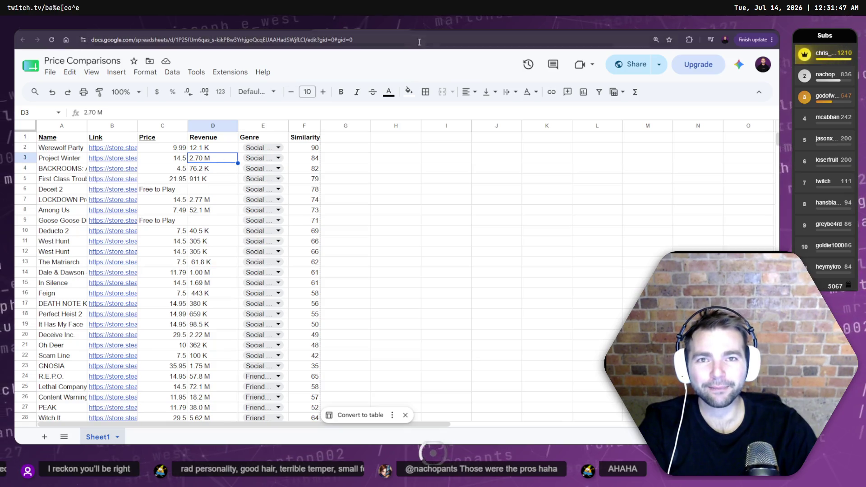
key("alt+Tab")
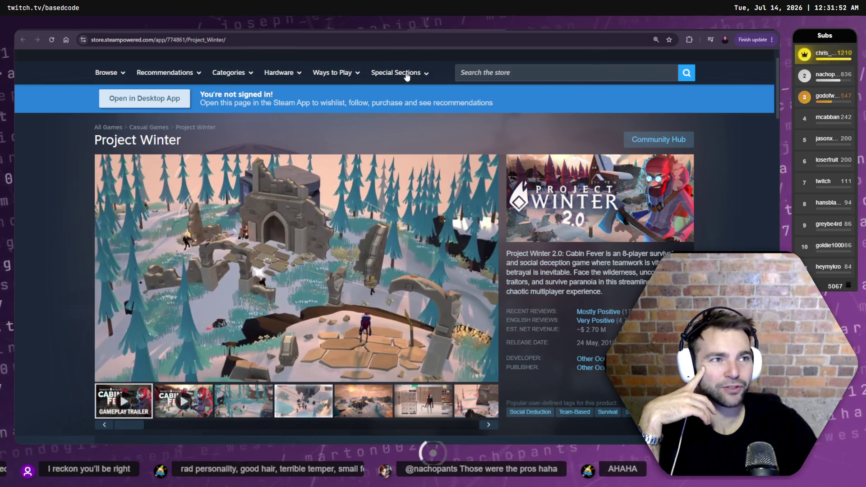
key("alt+Tab")
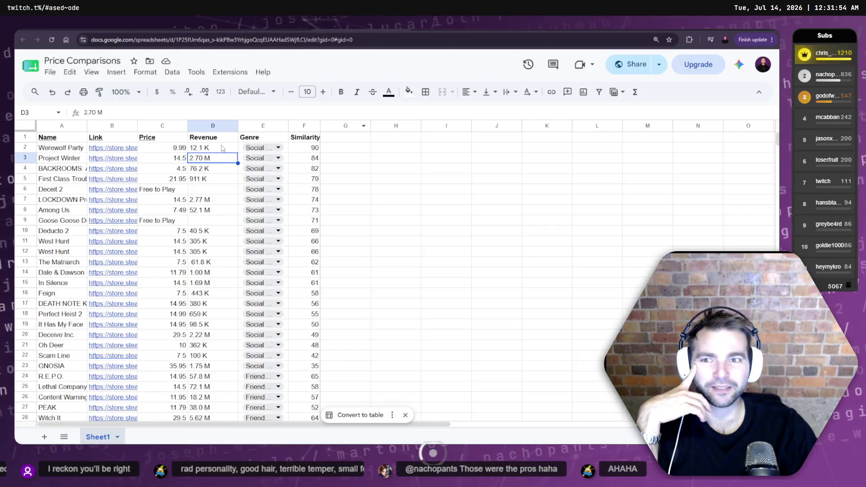
left_click(214, 161)
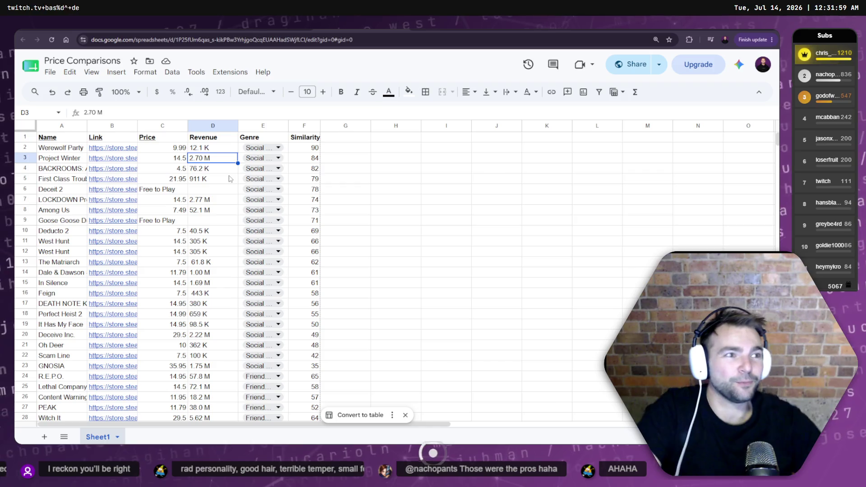
left_click(226, 204)
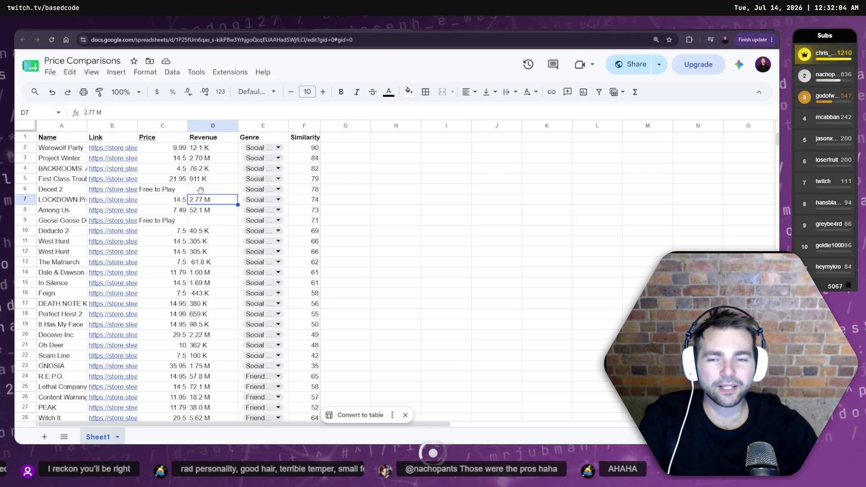
left_click(122, 199)
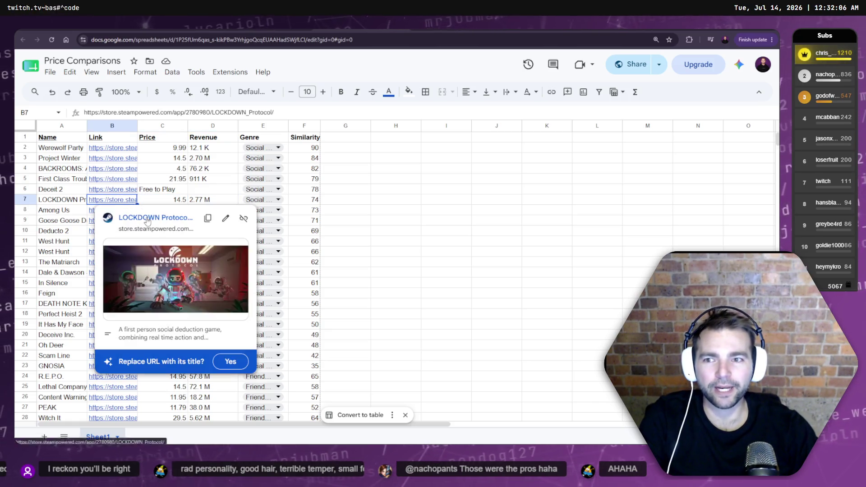
Open LOCKDOWN Protocol's store page and step through its gallery screenshots, starting with the storage room
left_click(190, 216)
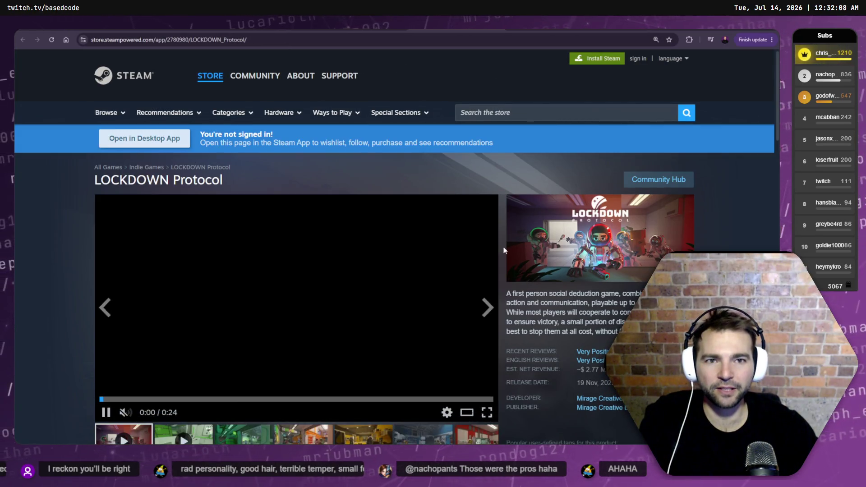
scroll(366, 305, "down", 2)
left_click(303, 361)
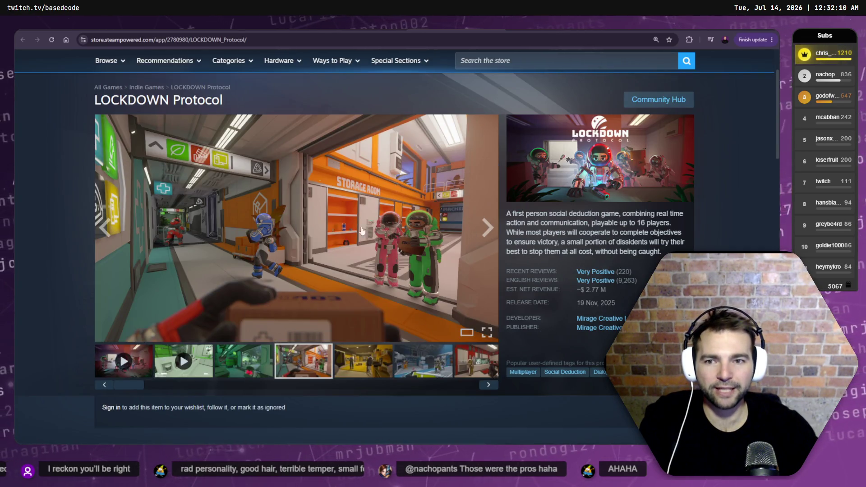
left_click(366, 373)
left_click(423, 363)
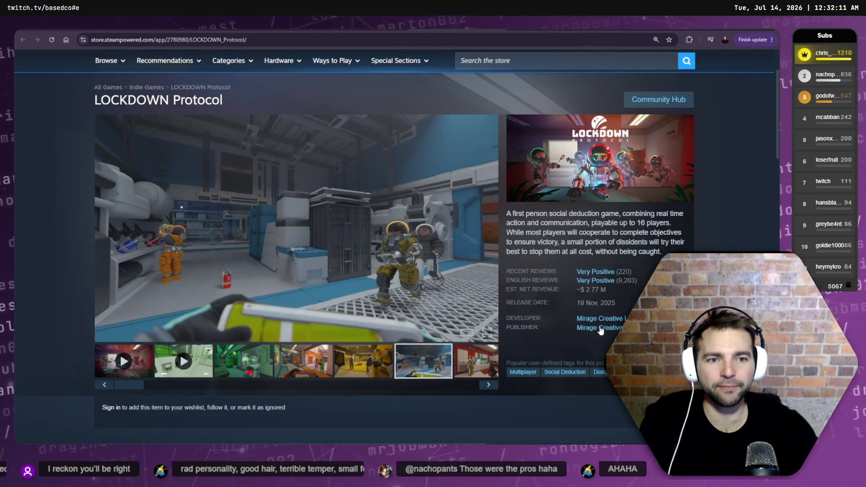
Return to the sheet, review Deducto 2's store page from B10, then land on its D10 revenue
left_click(432, 28)
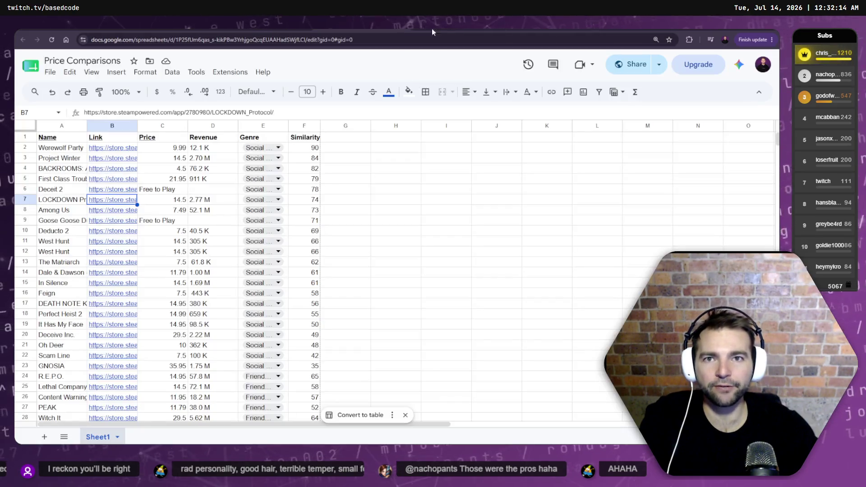
mouse_move(117, 213)
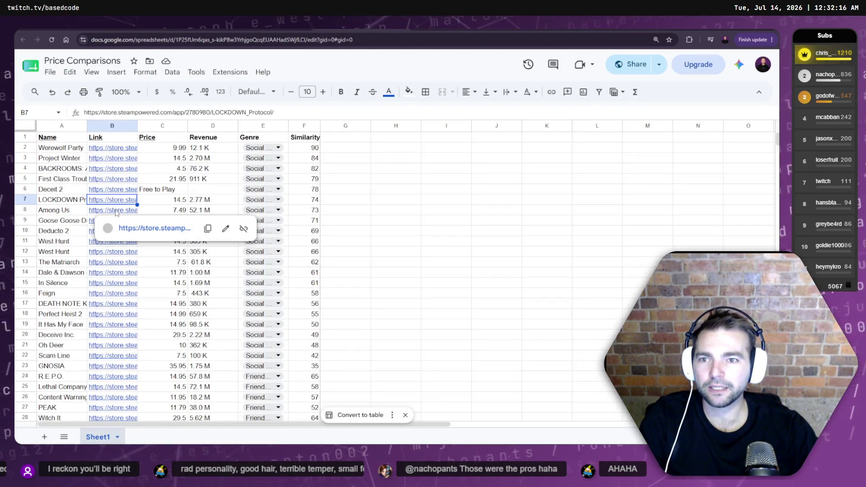
key("Down")
key("Right")
key("Right")
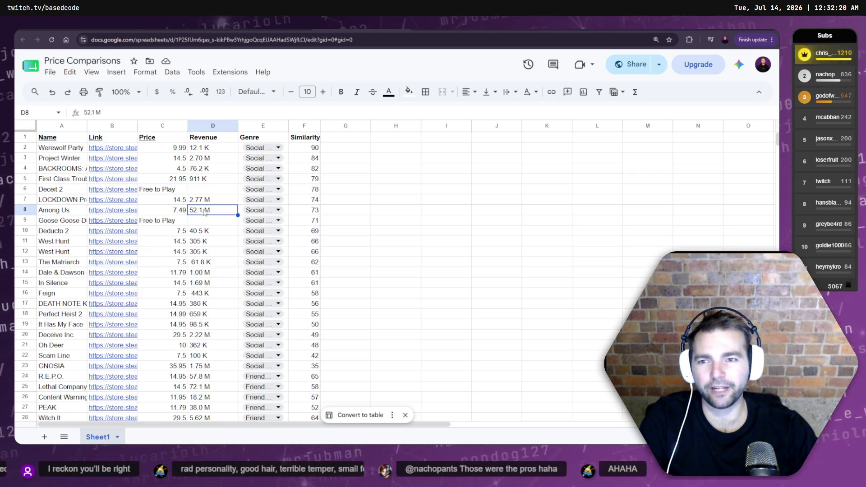
left_click(108, 234)
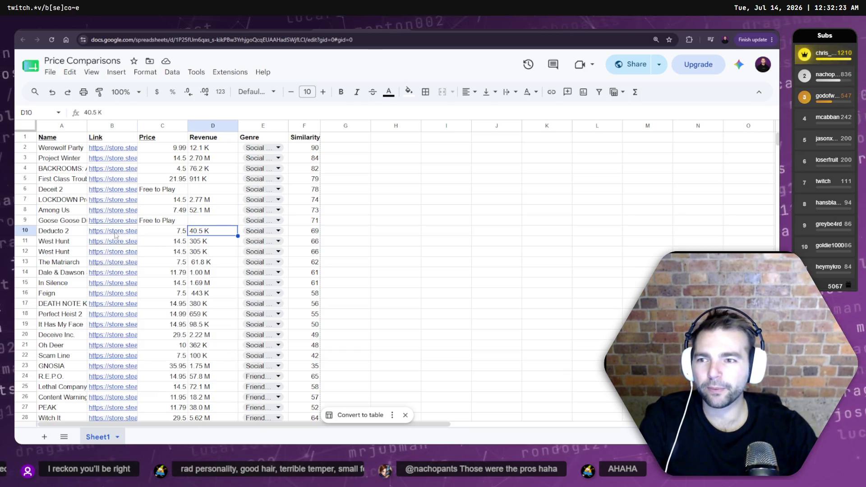
left_click(139, 249)
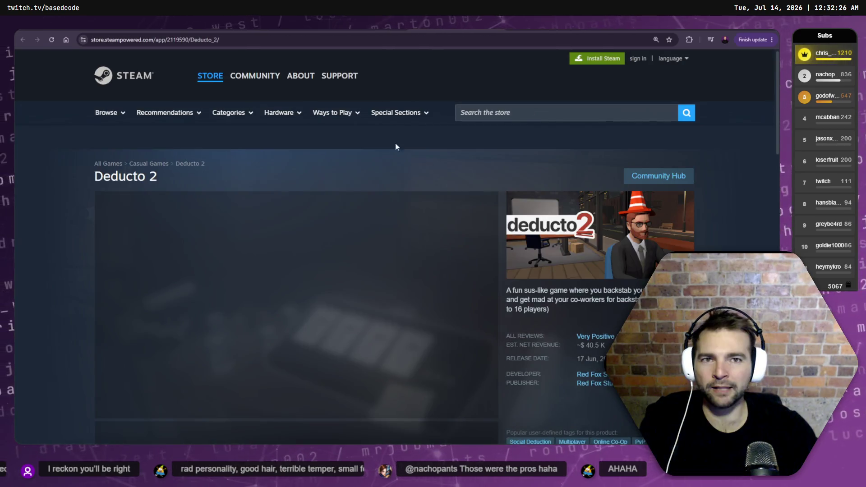
scroll(556, 256, "down", 2)
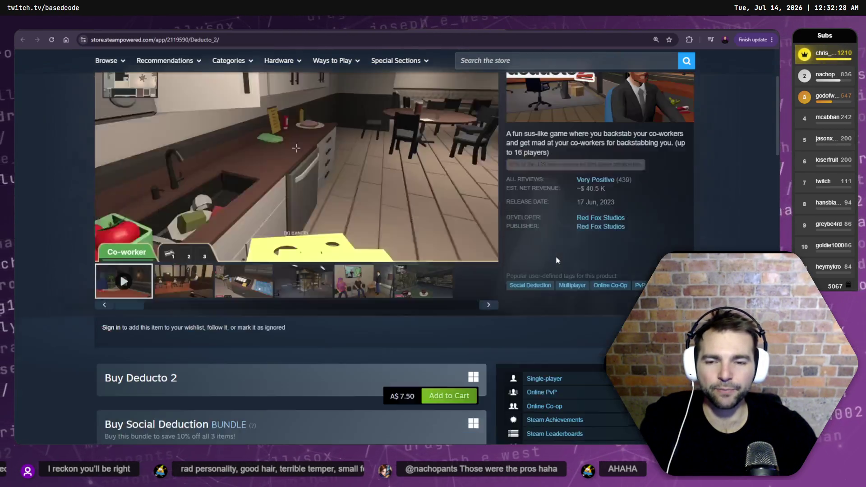
scroll(556, 259, "up", 1)
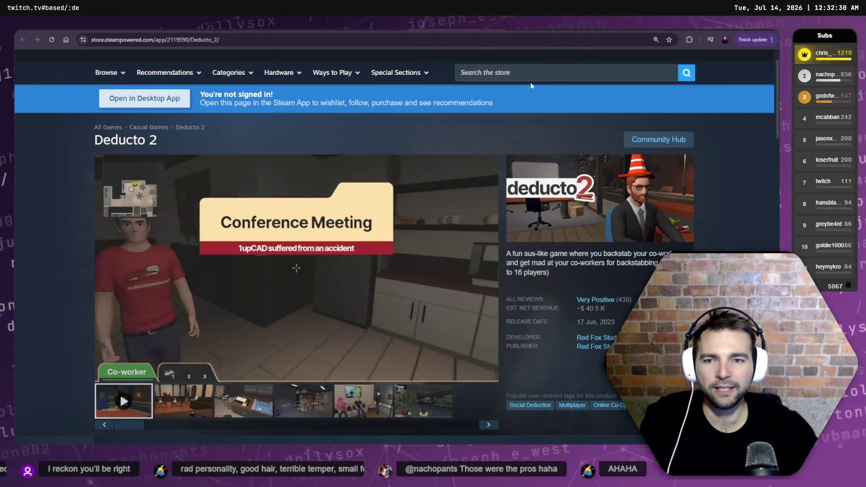
key("ctrl+w")
key("Right")
key("Right")
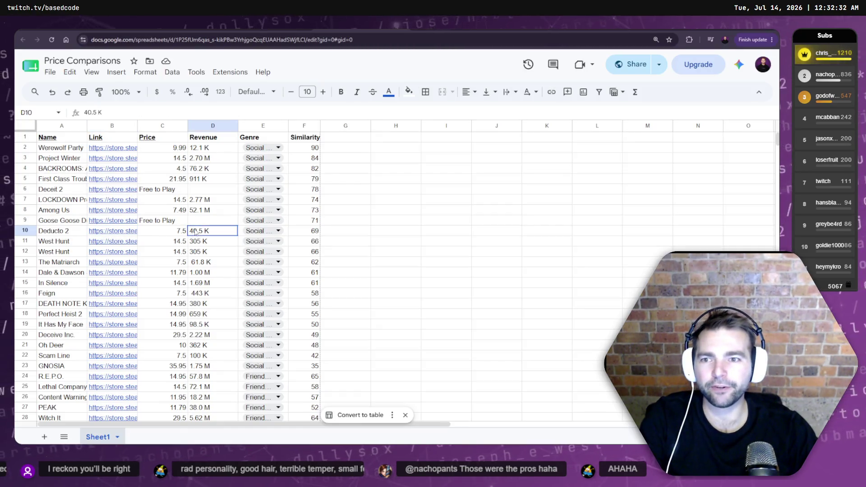
Open The Matriarch's store page, select its estimated revenue, and return to the sheet, dismissing the table suggestion
left_click(124, 266)
left_click(148, 334)
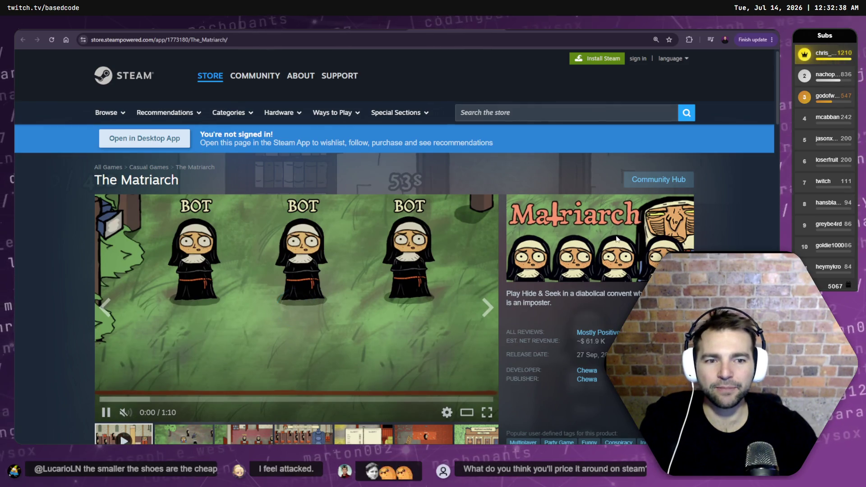
left_click_drag(576, 341, 606, 341)
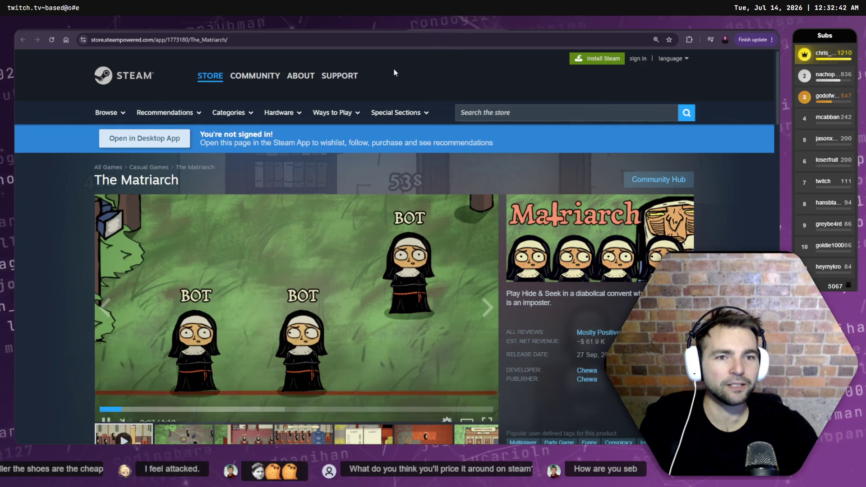
key("alt+Tab")
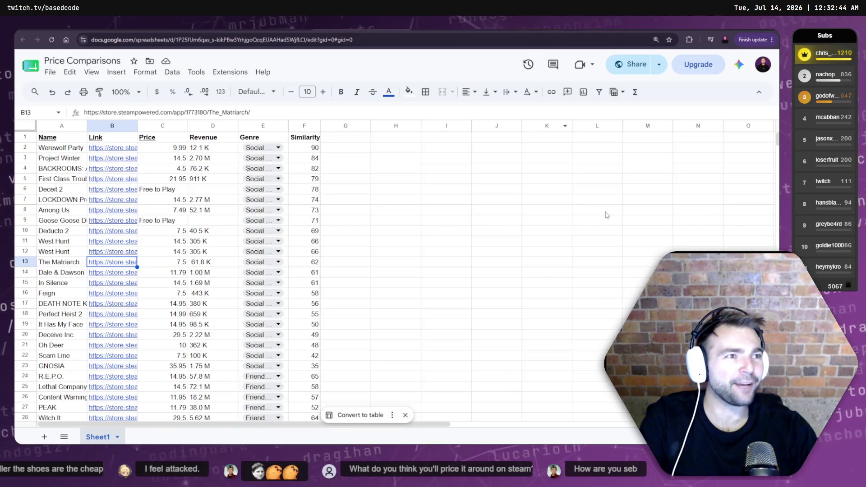
left_click(508, 207)
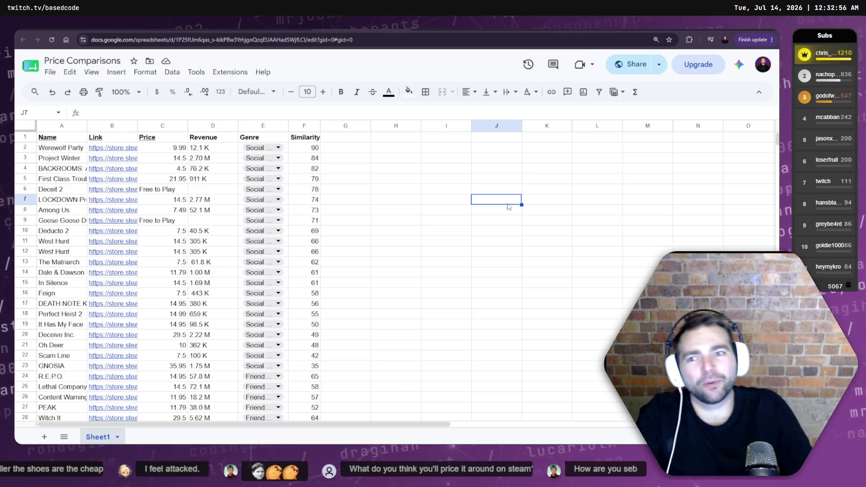
Select Werewolf Party's 9.99 price, open and close its Steam page from B2, then go to Google Maps
left_click(175, 147)
left_click(114, 149)
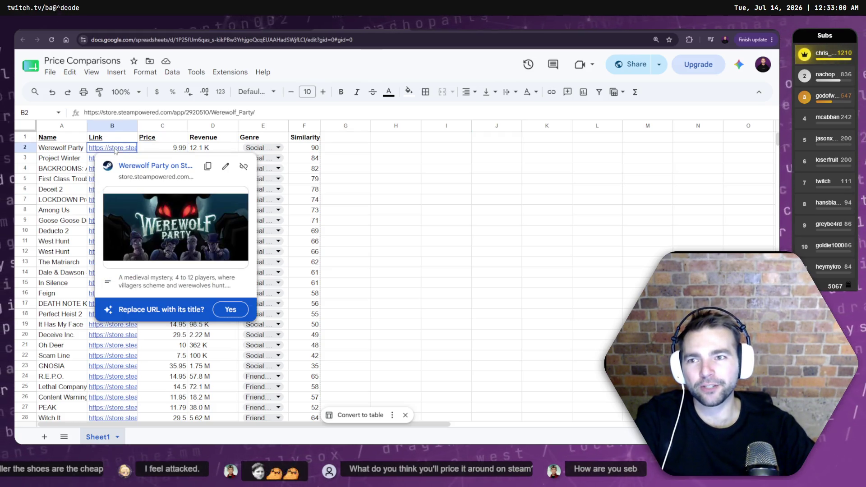
left_click(151, 167)
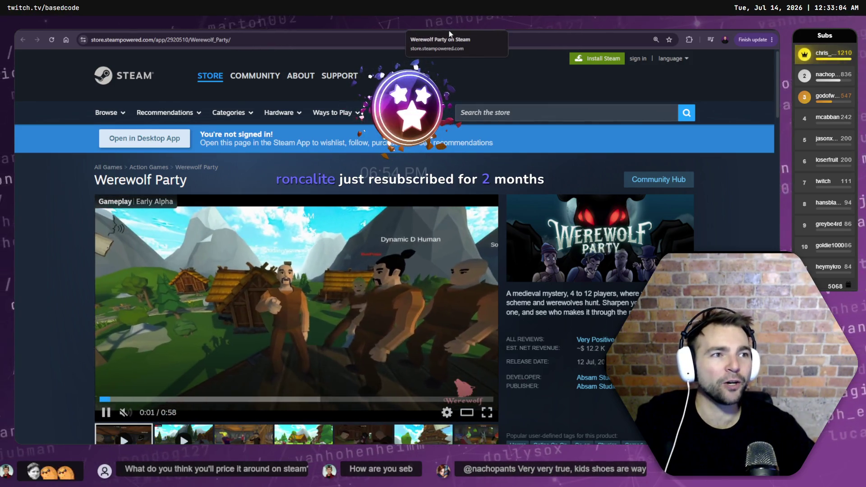
key("ctrl+w")
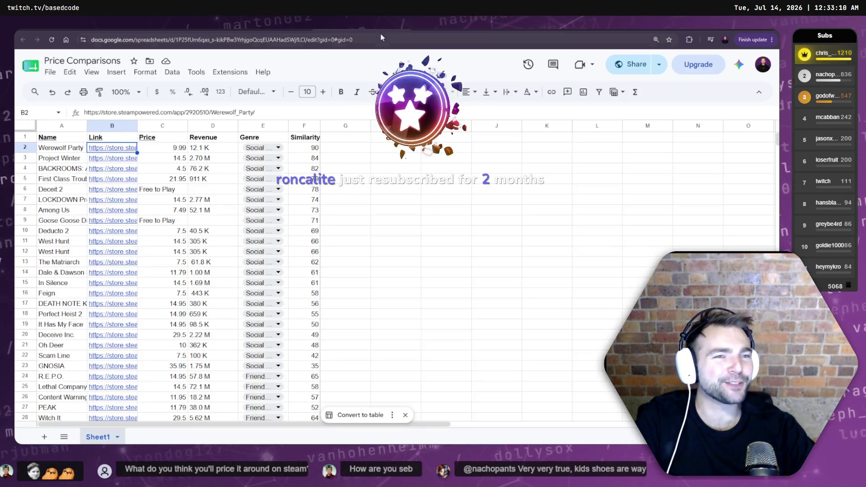
left_click(287, 30)
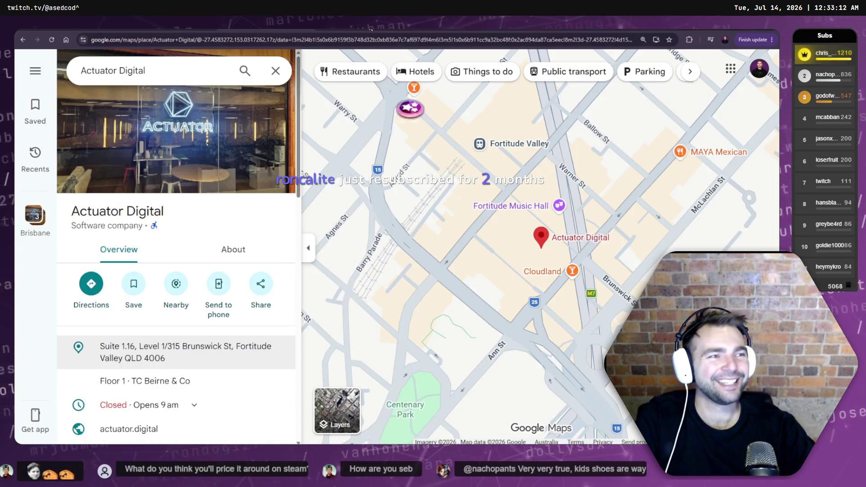
Switch from the Actuator Digital map to Higgsfield's All assets page
left_click(282, 30)
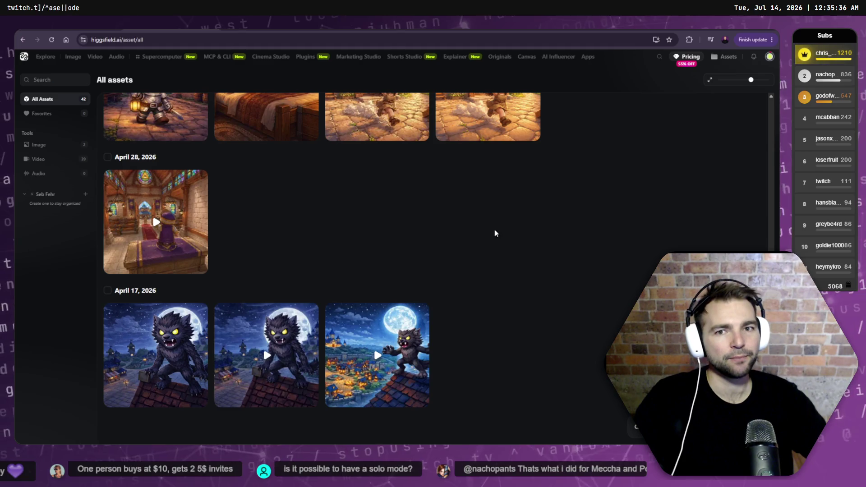
Browse the Higgsfield asset grid, then cycle through Runway to the Not Monster storyboard
scroll(427, 211, "up", 10)
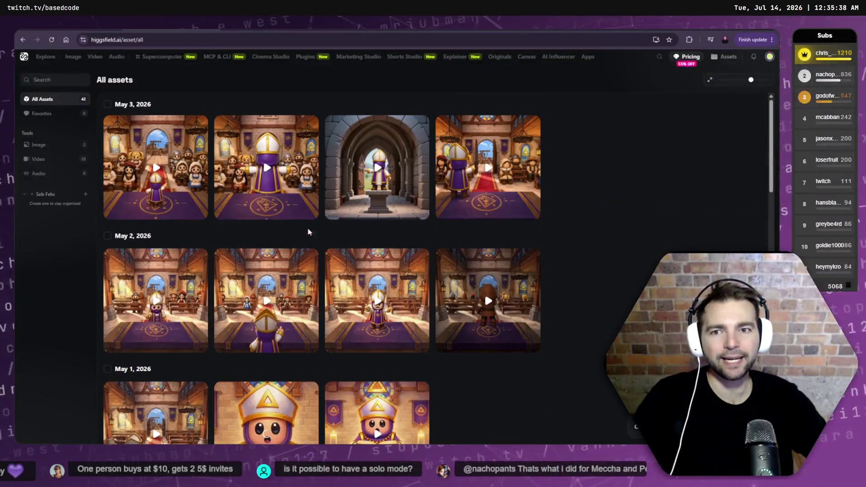
scroll(310, 232, "down", 10)
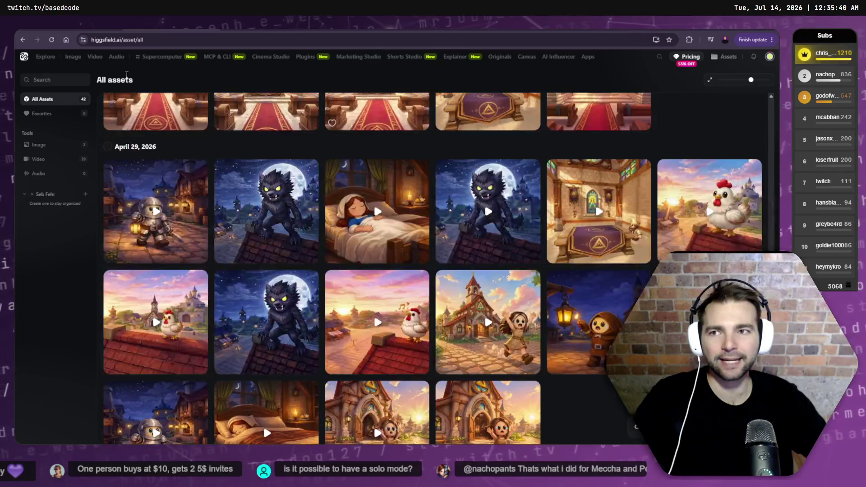
key("ctrl+Tab")
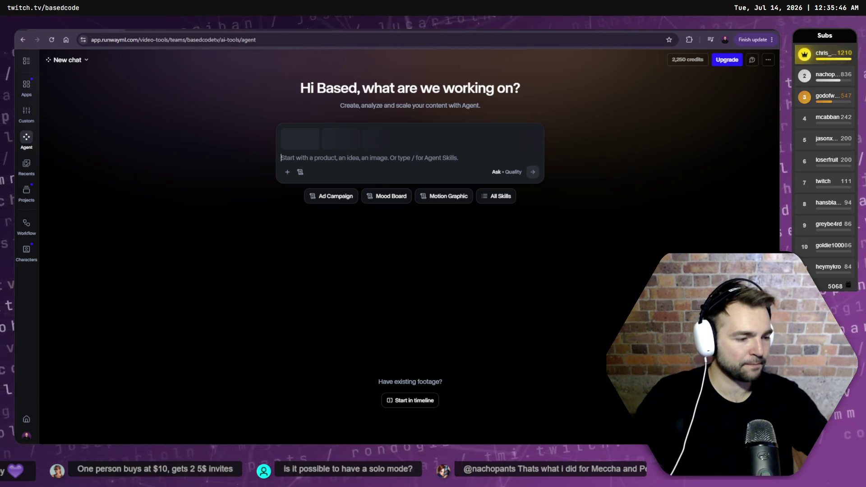
key("ctrl+Tab")
key("ctrl+shift+Tab")
key("ctrl+Tab")
key("ctrl+Tab")
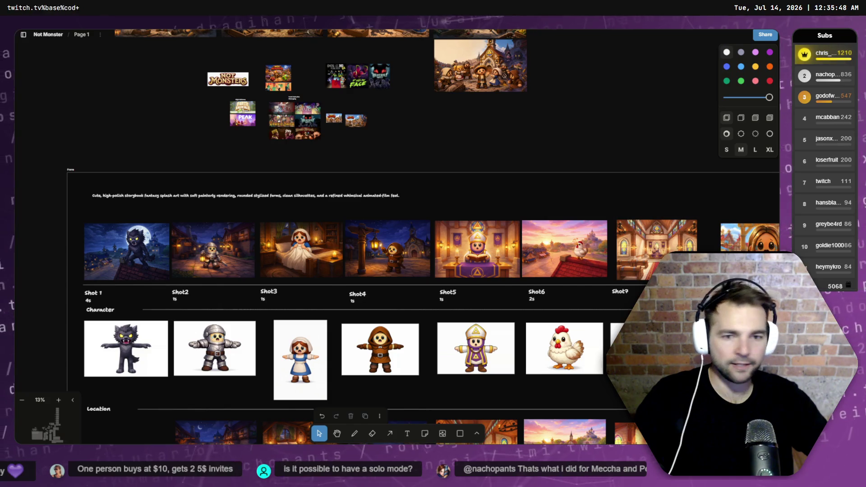
Select the Shot 1 werewolf image, zoom it to fill the view, and switch to the terminal
left_click(136, 231)
scroll(282, 261, "left", 3)
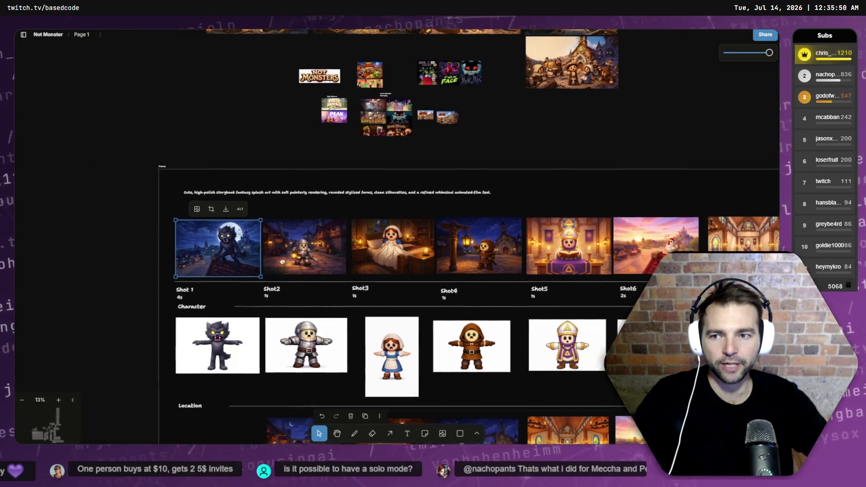
key("shift+2")
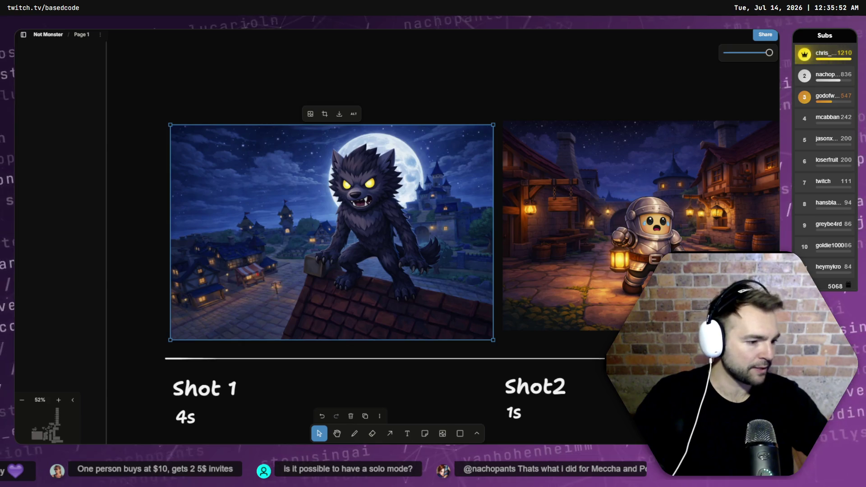
key("alt+Tab")
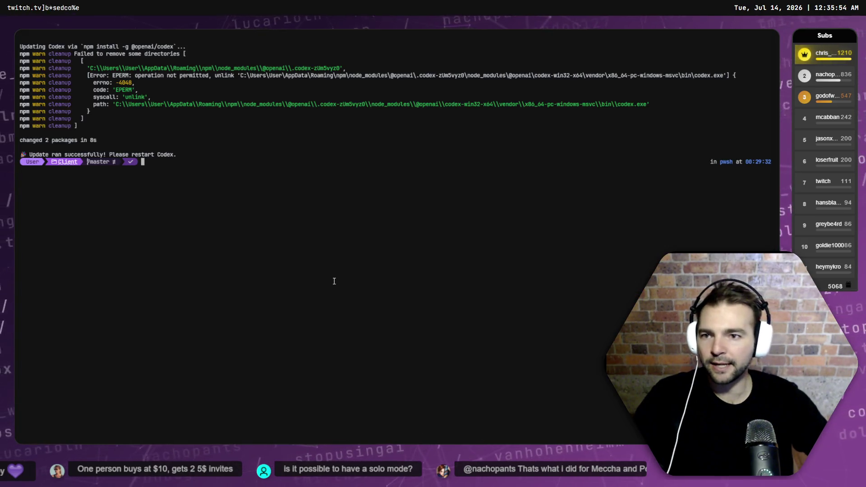
Launch Codex, then interrupt its MCP server startup and exit to the shell
type("codex")
key("Return")
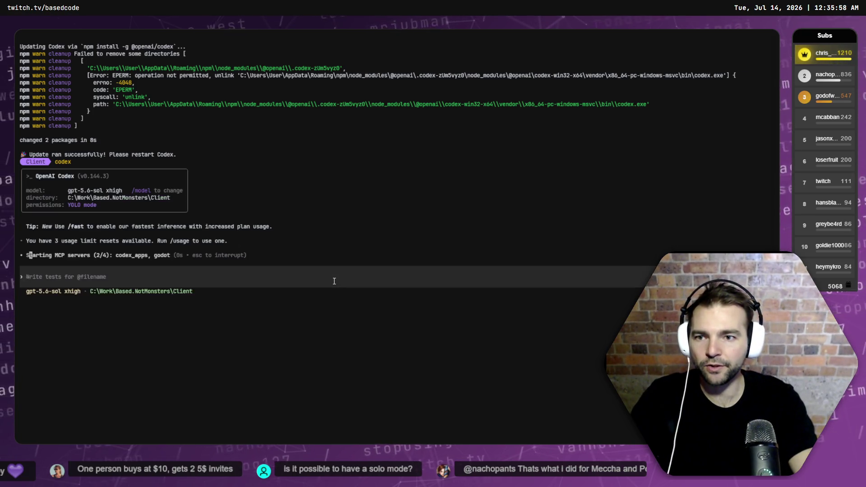
key("Escape")
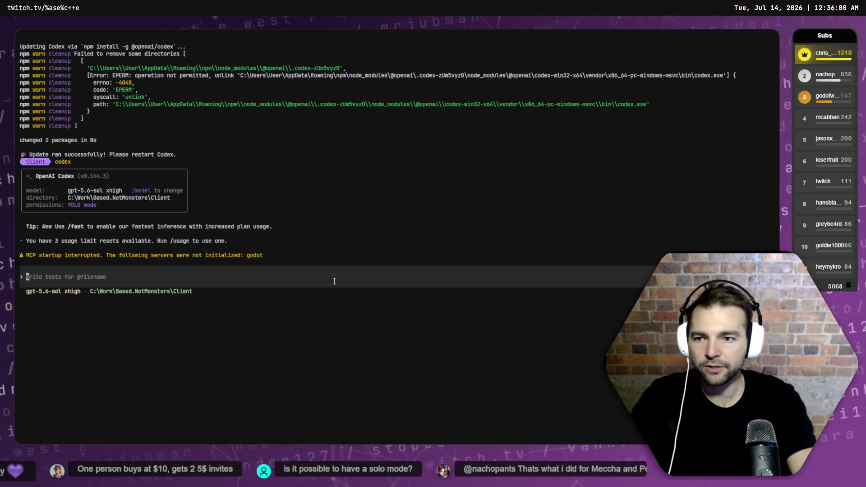
key("ctrl+c")
key("ctrl+c")
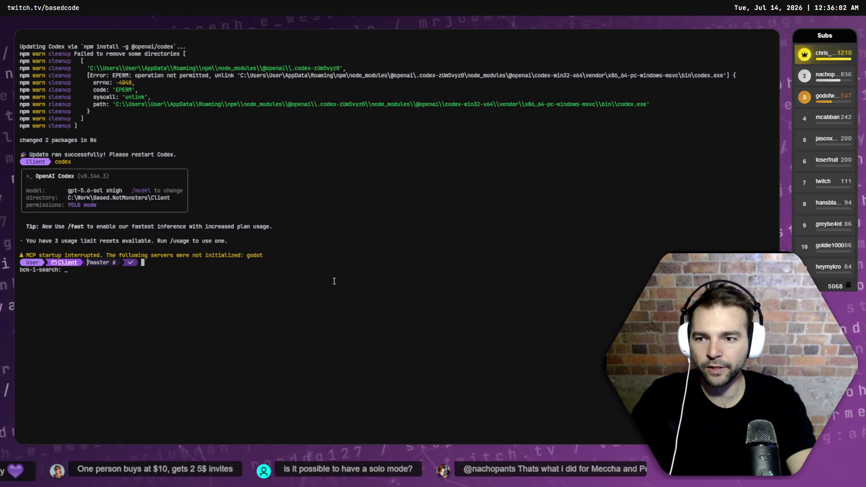
Search command history for earlier fork and worktree commands, then cancel to a clean prompt
type("git")
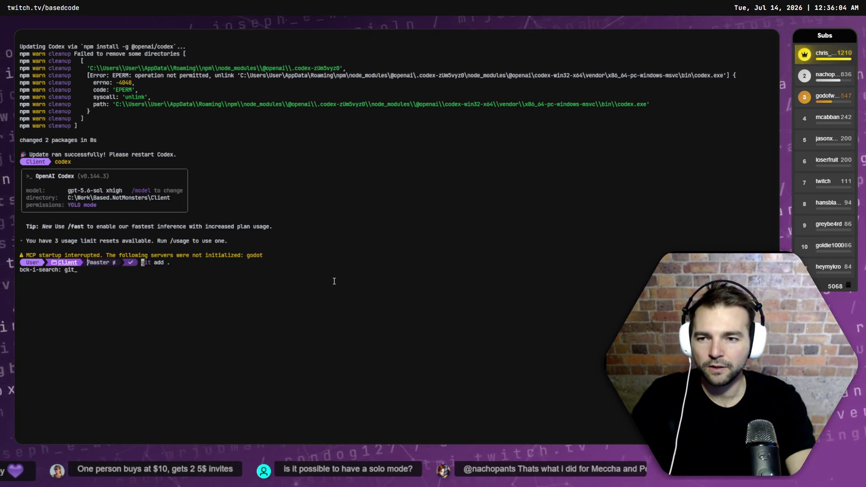
type(" fork")
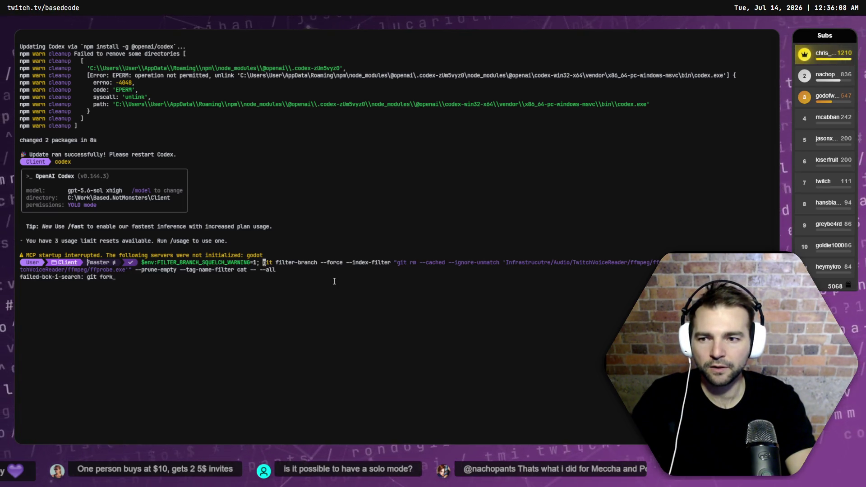
key("ctrl+c")
key("ctrl+r")
type("fork")
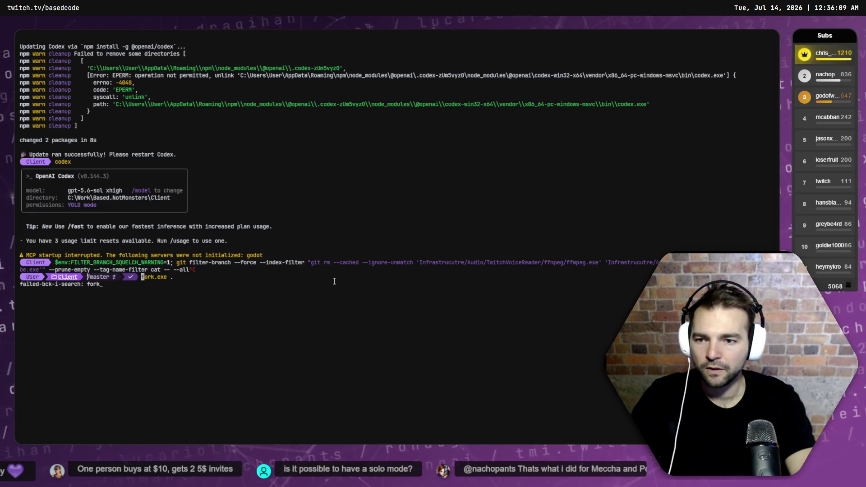
key("ctrl+c")
key("ctrl+r")
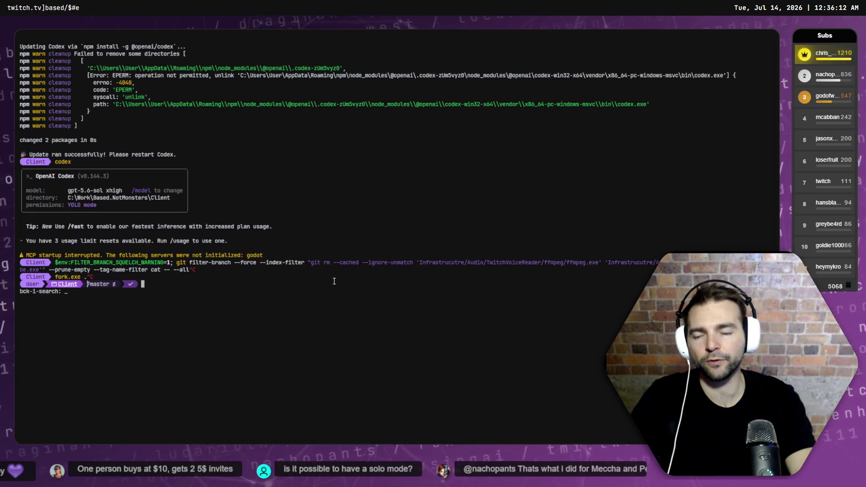
type("work")
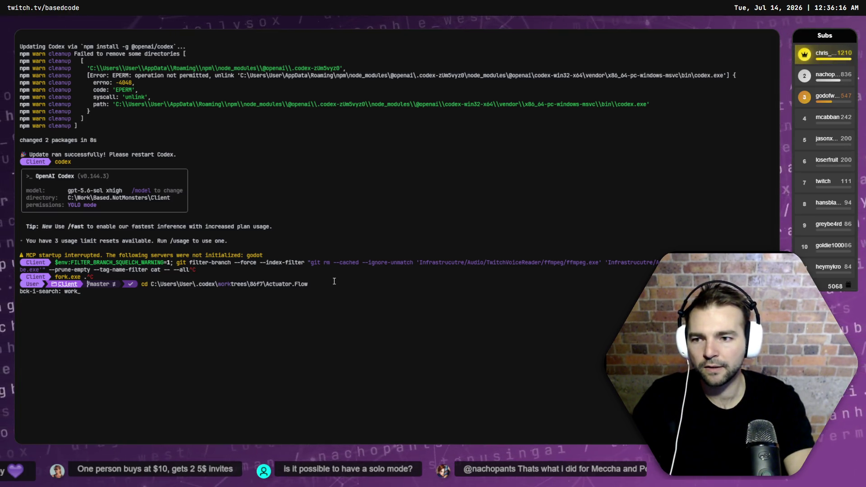
type("tree")
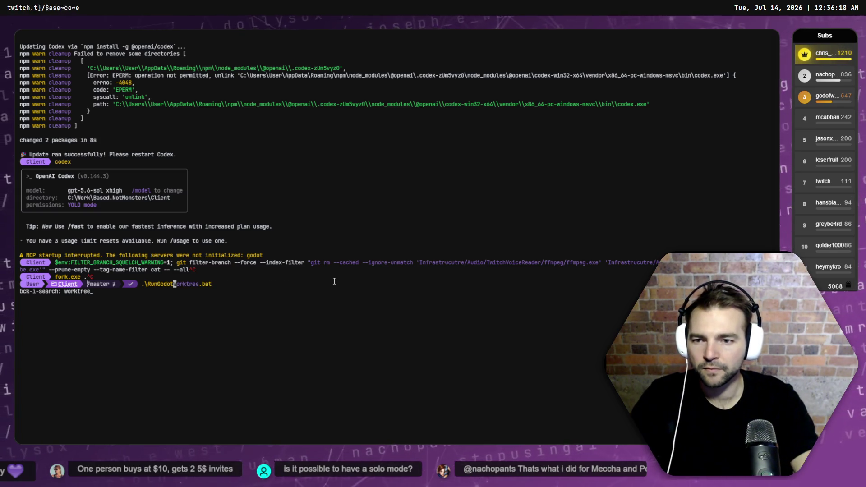
key("ctrl+r")
key("ctrl+r")
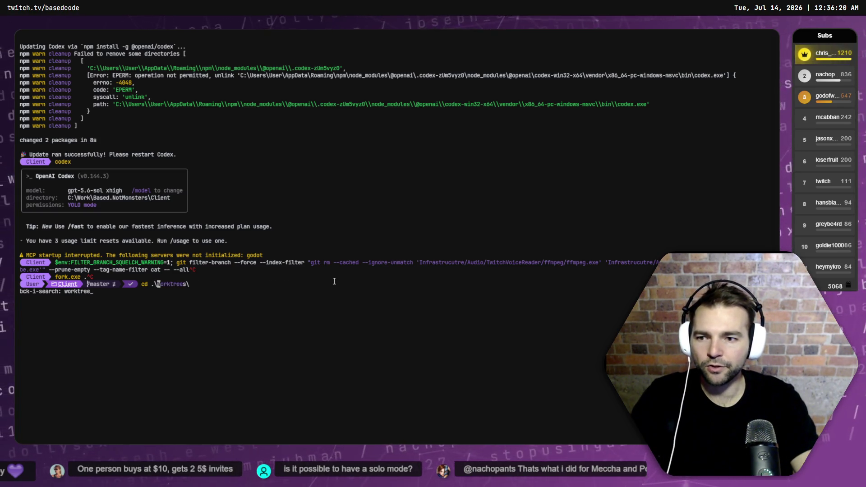
key("ctrl+c")
Create the feature/trailer branch with git checkout -b, then check out master again
type("git")
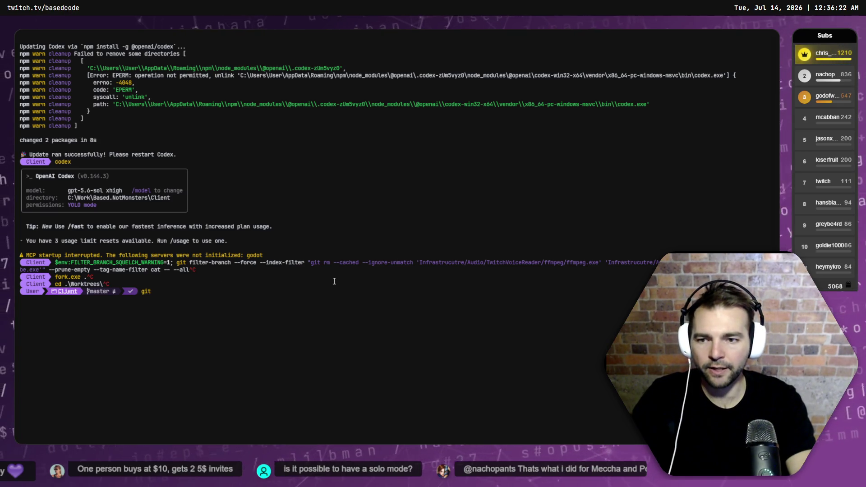
key("BackSpace")
key("BackSpace")
key("BackSpace")
type("checkout -b")
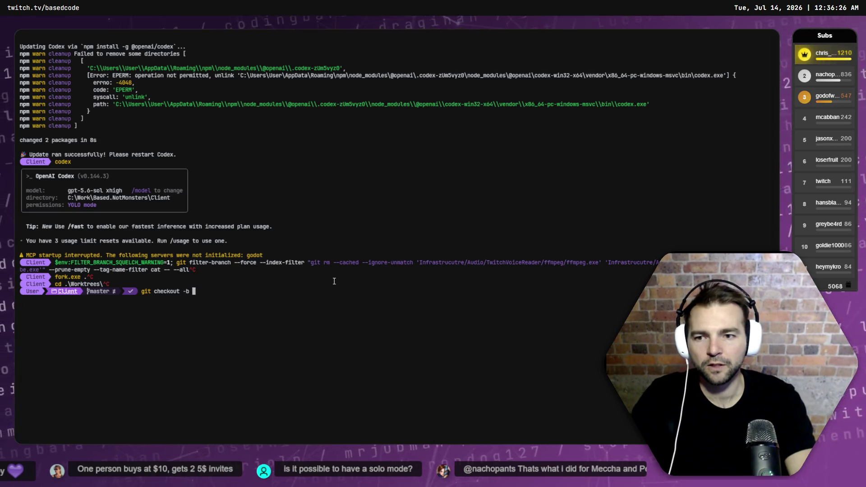
type("re/trailer")
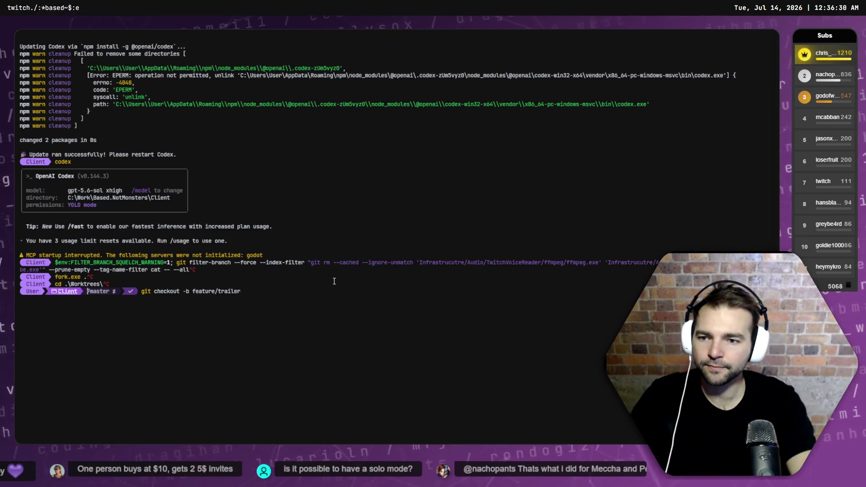
key("Return")
type("git checkout mast")
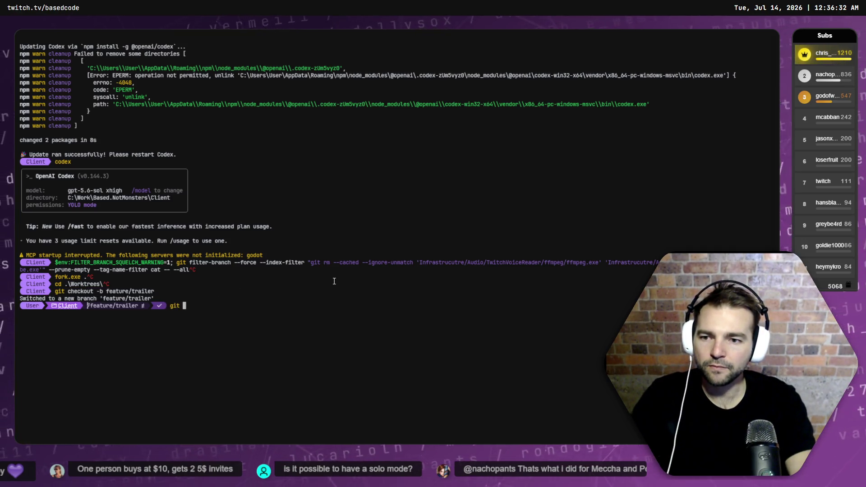
type("er")
key("Return")
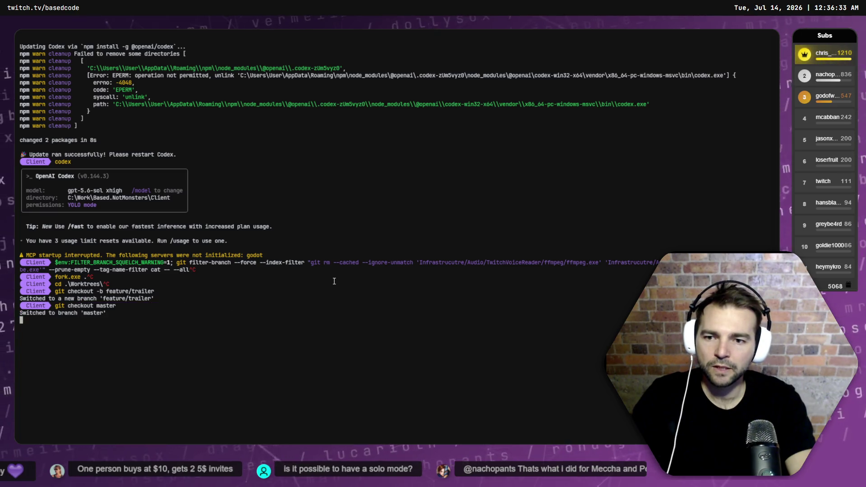
Recall the earlier git worktree add command from history and delete its old branch name
key("ctrl+r")
type("worktr")
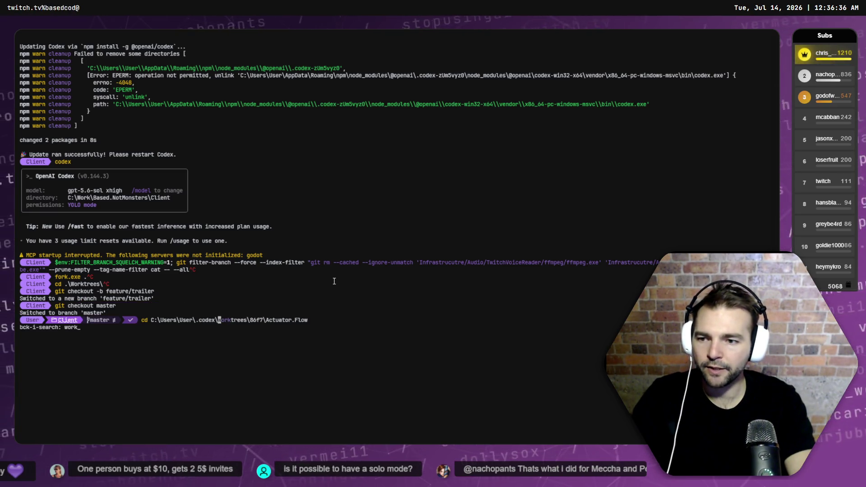
type("e")
key("ctrl+r")
key("ctrl+r")
key("ctrl+r")
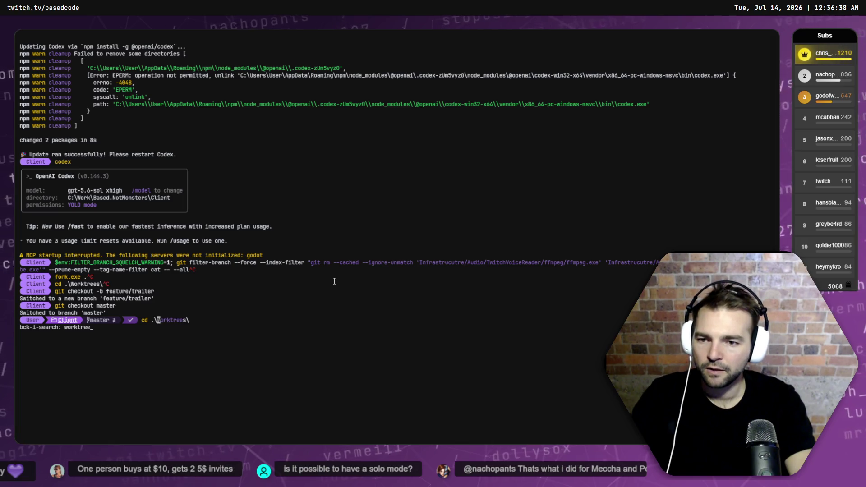
key("End")
key("BackSpace")
key("BackSpace")
key("BackSpace")
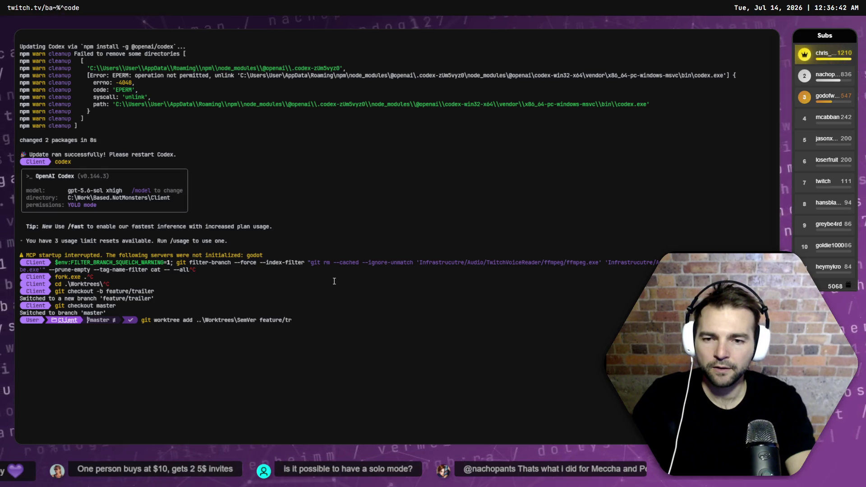
Add a feature/trailer worktree, retrying at ..\Worktrees\Trailer after the SemVer path already existed
type("trailer")
key("Return")
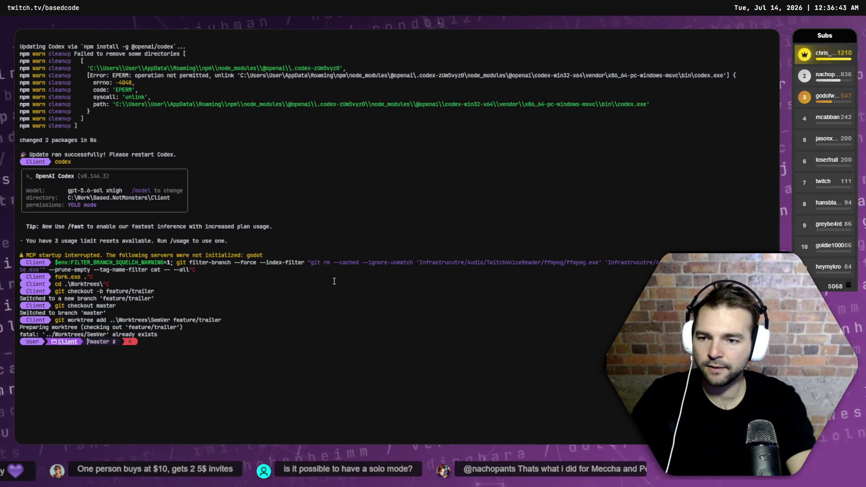
key("Up")
key("Left")
key("Left")
key("Left")
key("BackSpace")
key("BackSpace")
key("BackSpace")
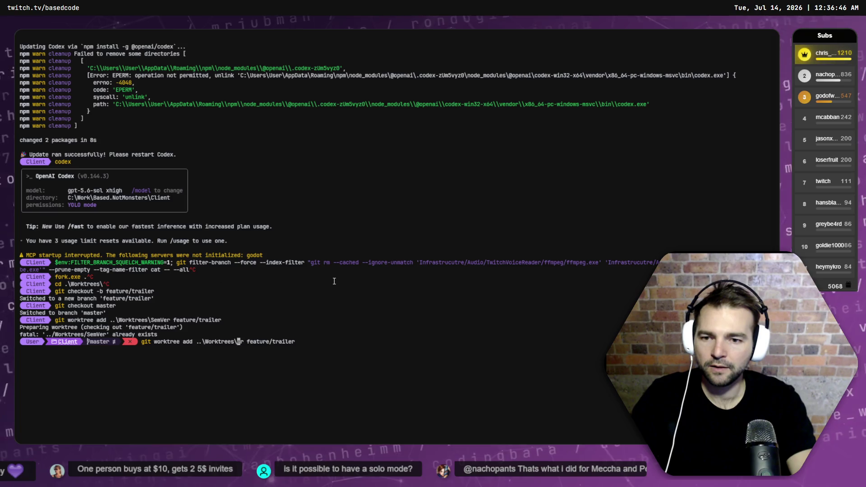
type("Traile")
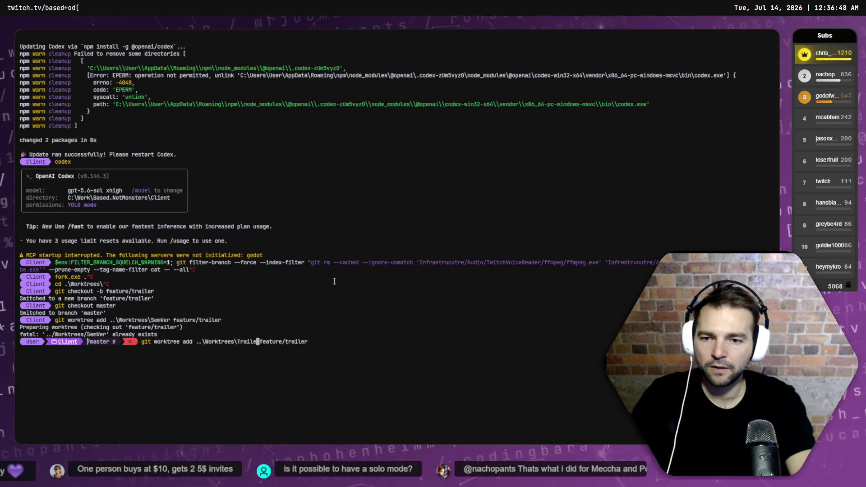
key("Return")
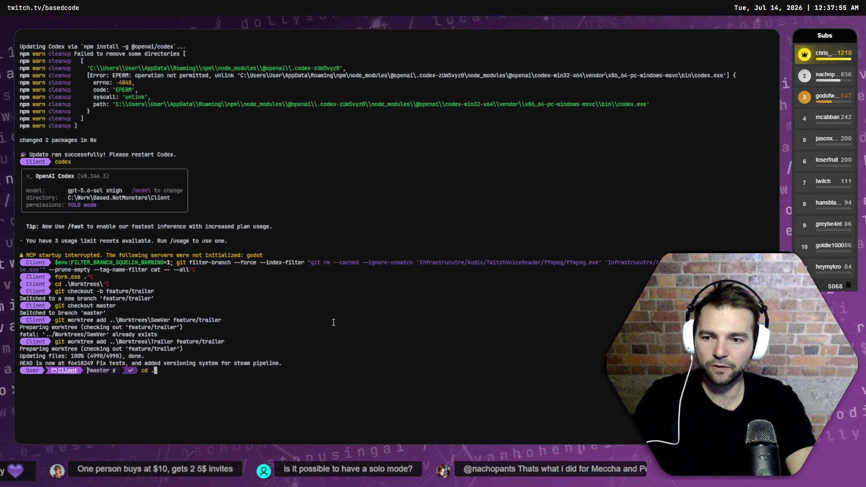
Change into the Worktrees folder and list its contents
type(".\\W")
key("Tab")
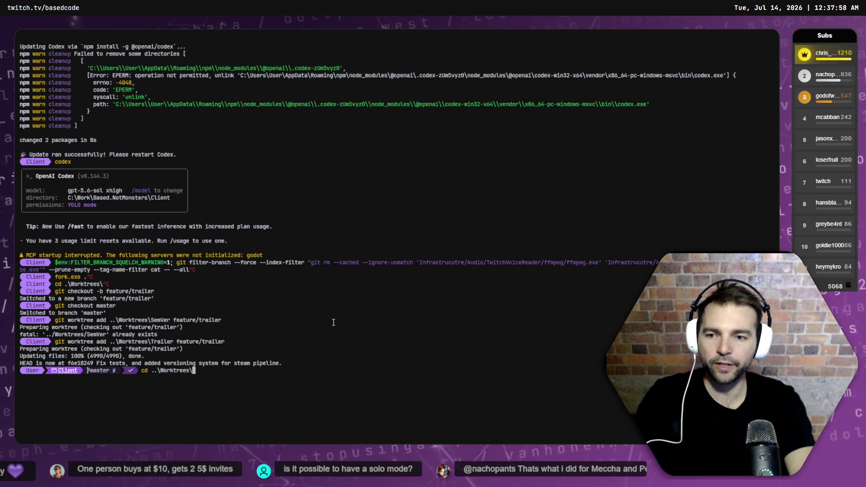
key("Return")
type("ls")
key("Return")
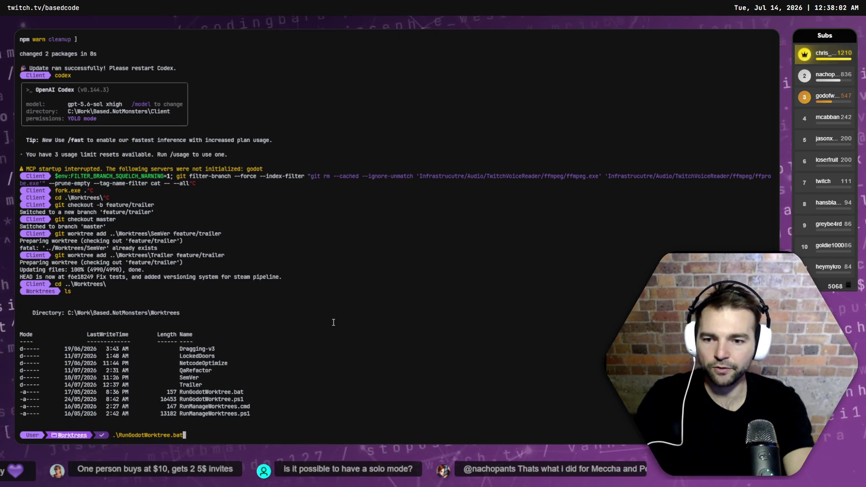
Run RunGodotWorktree.bat, open worktree 5 (Trailer), quit with Q, then start Codex in Worktrees
key("Return")
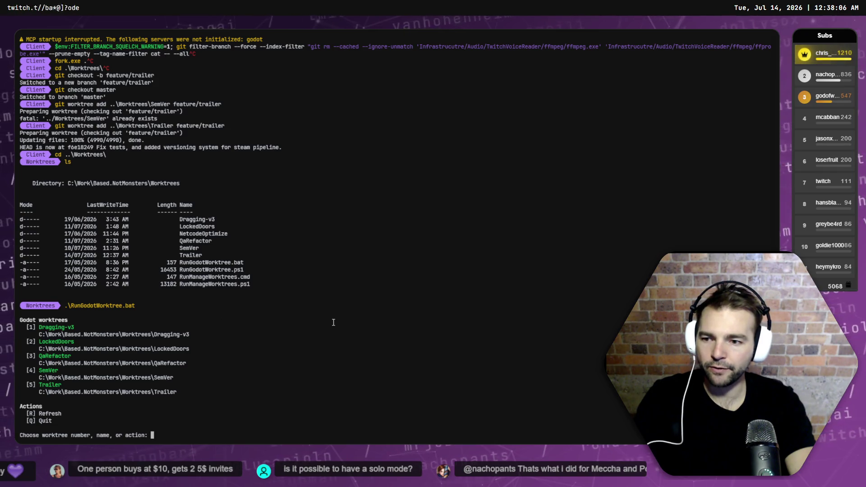
type("5")
key("Return")
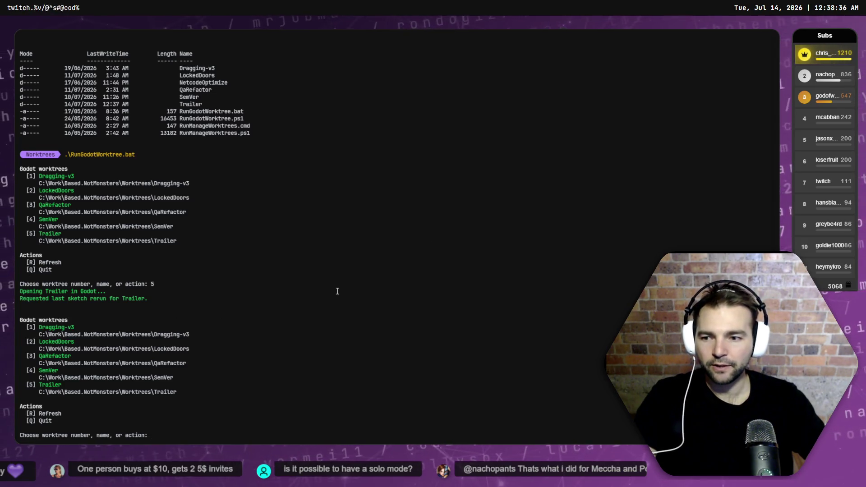
type("Q")
key("Return")
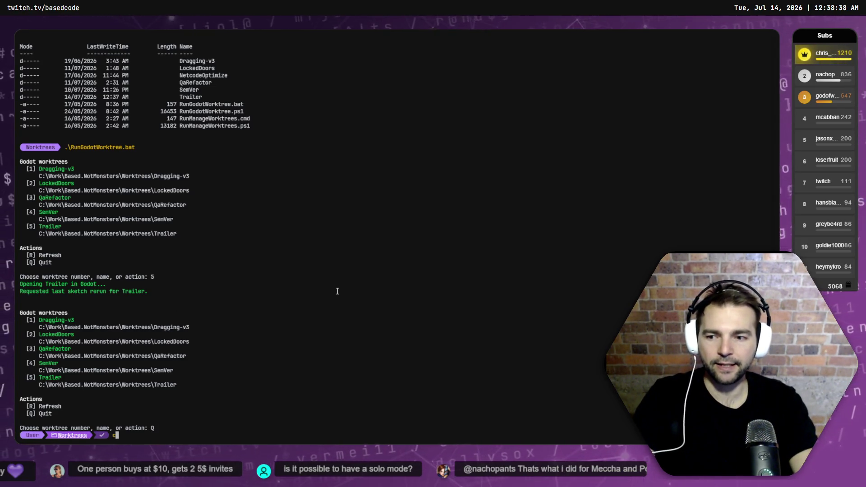
type("x")
key("Return")
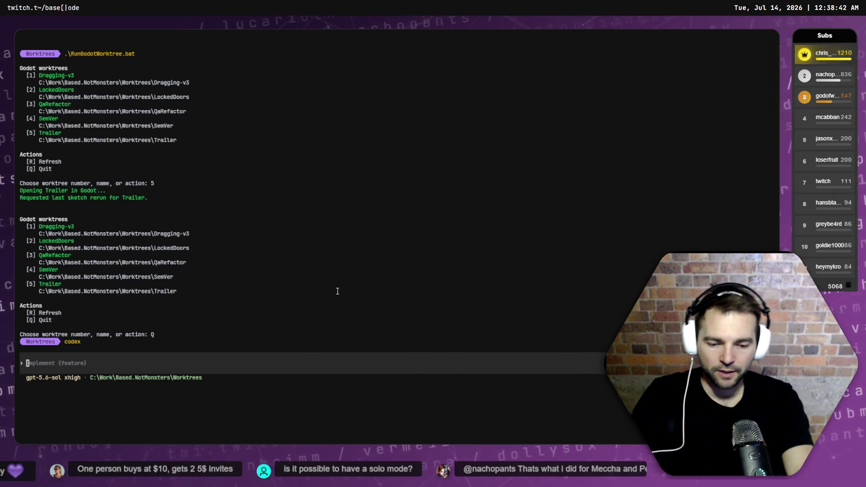
Send Codex a multi-line prompt about framing trailer reference shots, ending 'Set the time of day to midnight.'
type("We're going to be ")
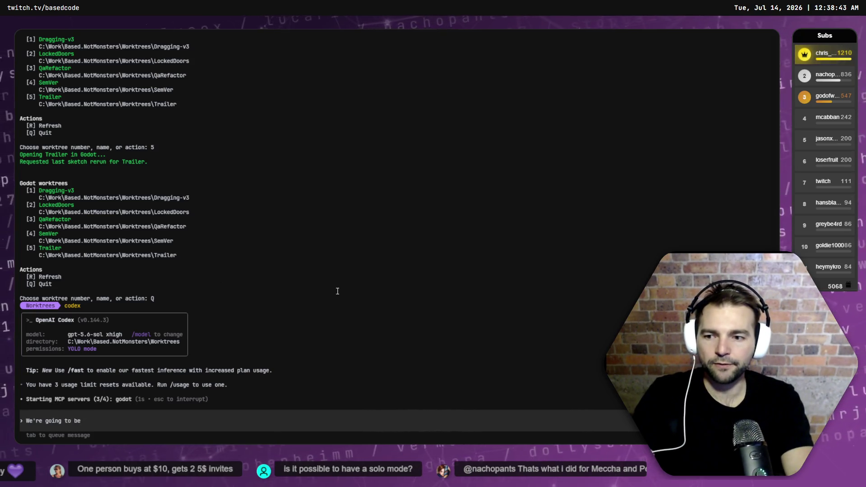
type("framing up a bunch o")
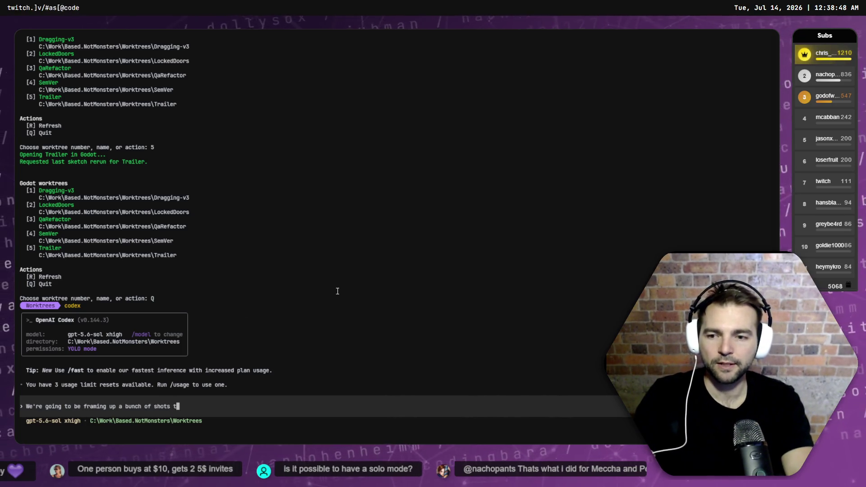
type("f shots for use in refe")
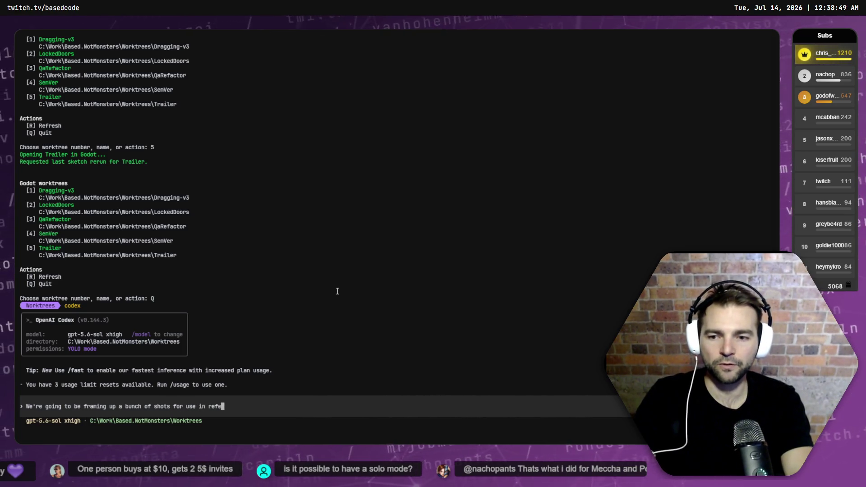
type("rence when m")
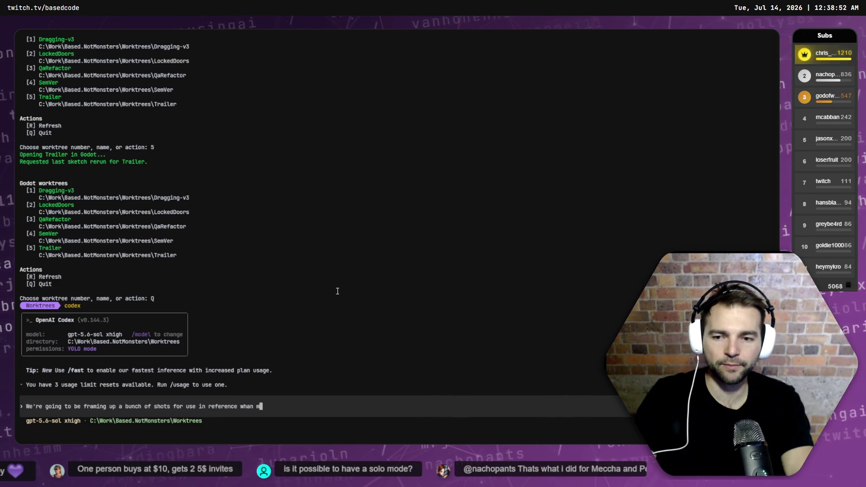
type("aking a traielr.")
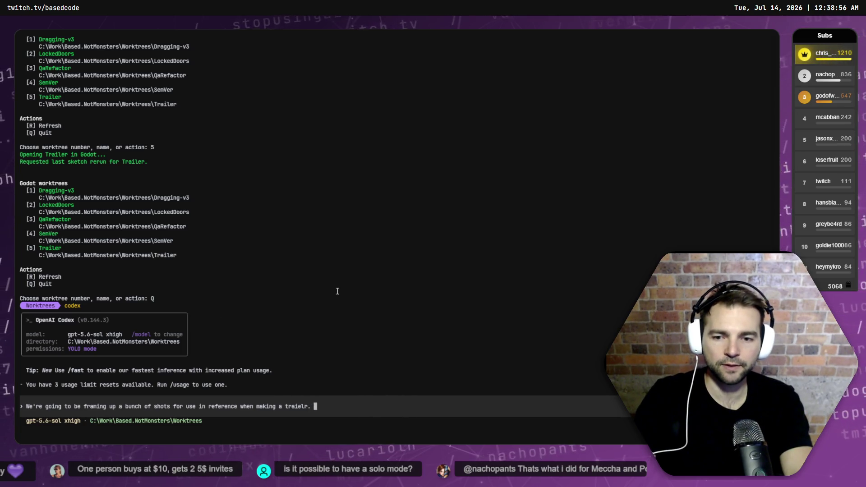
key("BackSpace")
key("BackSpace")
key("BackSpace")
type("trail")
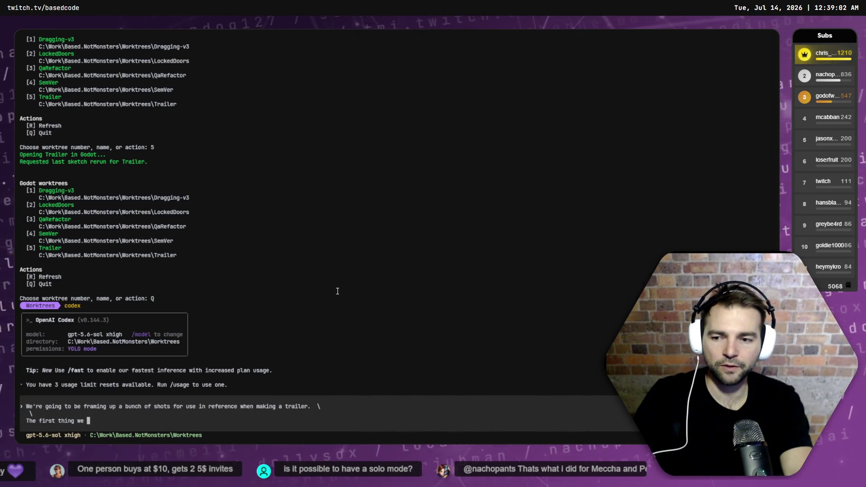
type("need to be able to do is change the ti")
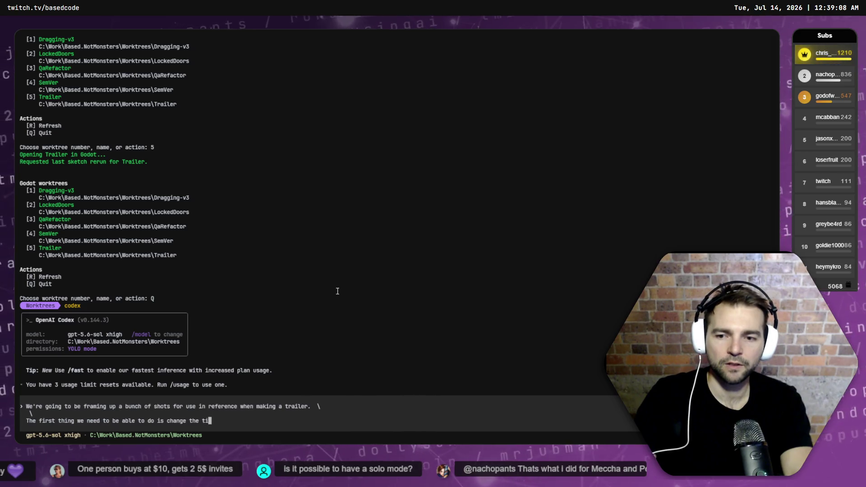
type("me of day.  \\")
key("Return")
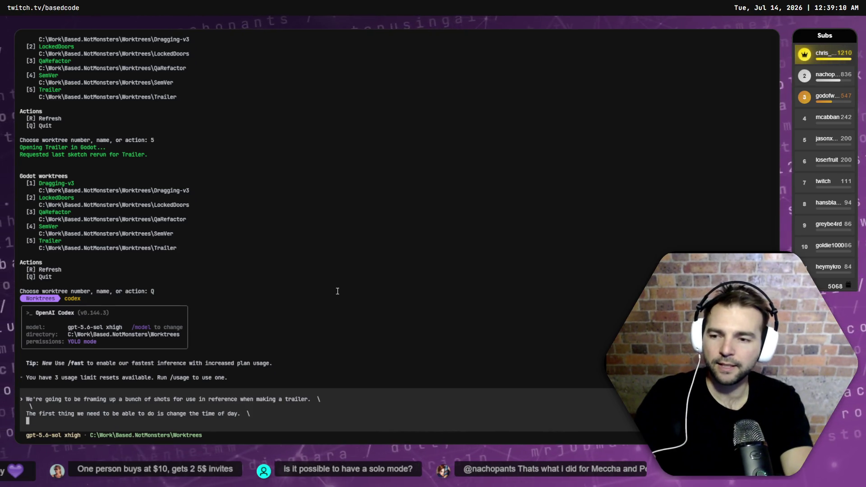
type("\\")
key("Return")
type("Set")
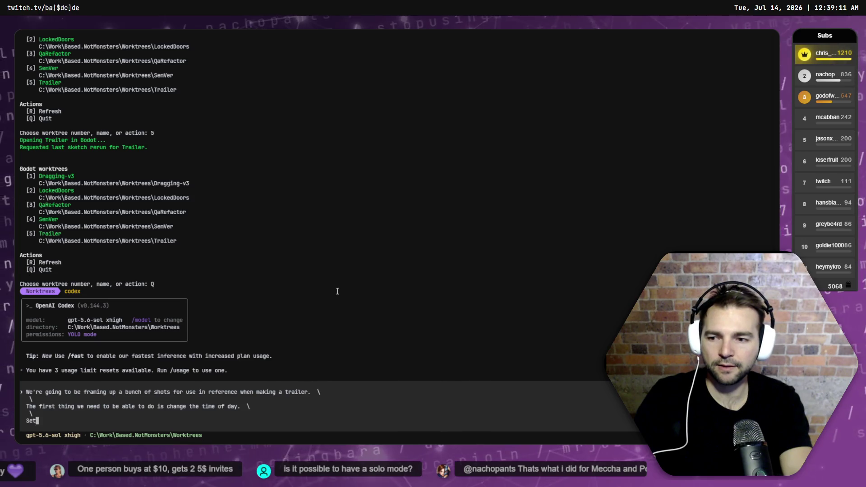
type(" the time of da")
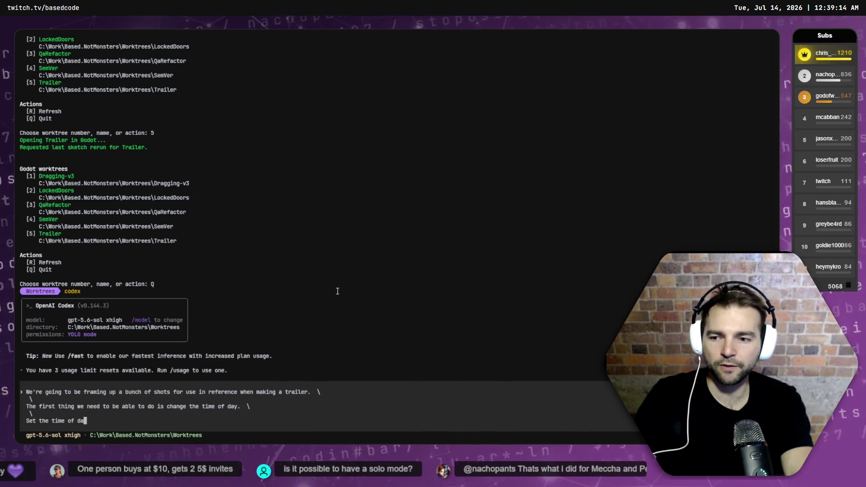
type("y t")
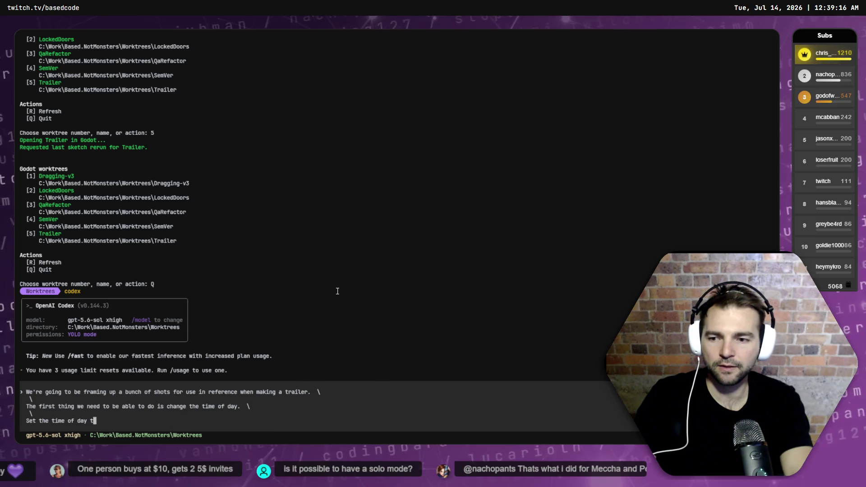
type("o midn")
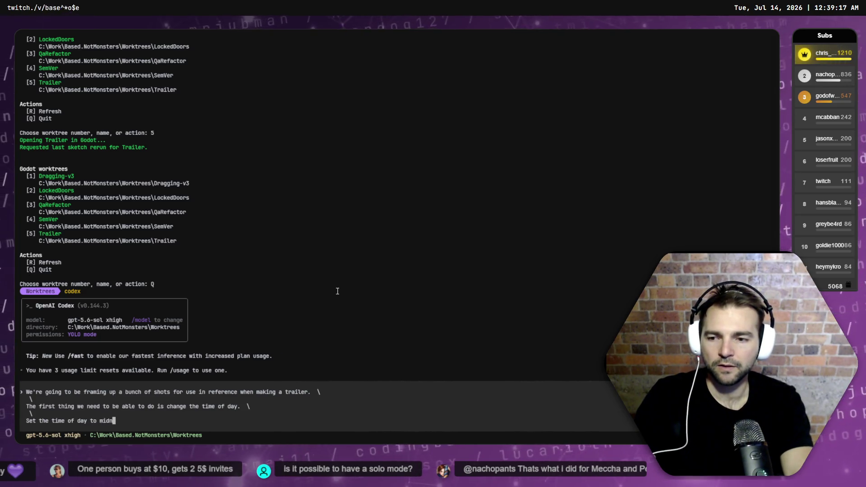
type("ight.")
key("Return")
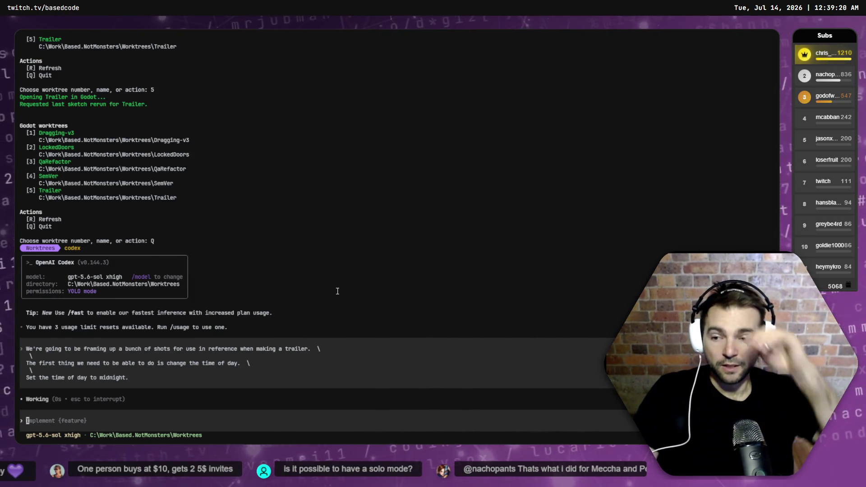
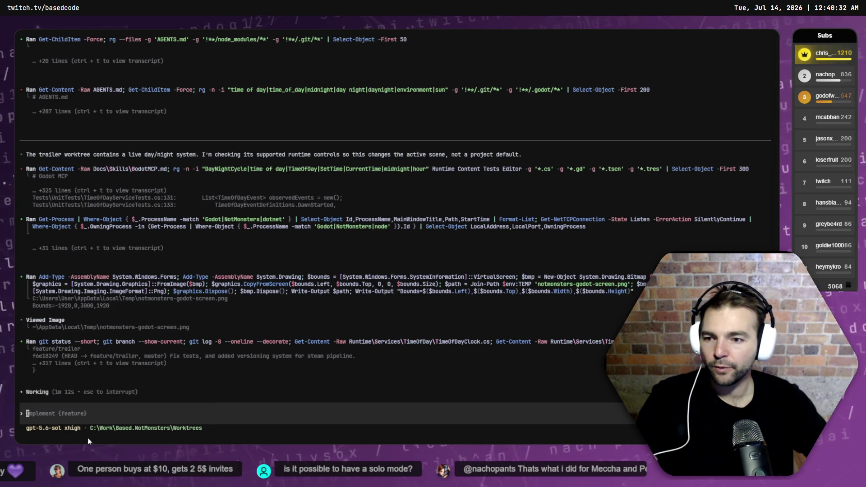
Confirm gpt-5.6-sol at xhigh reasoning effort in Codex's /model picker
type("model")
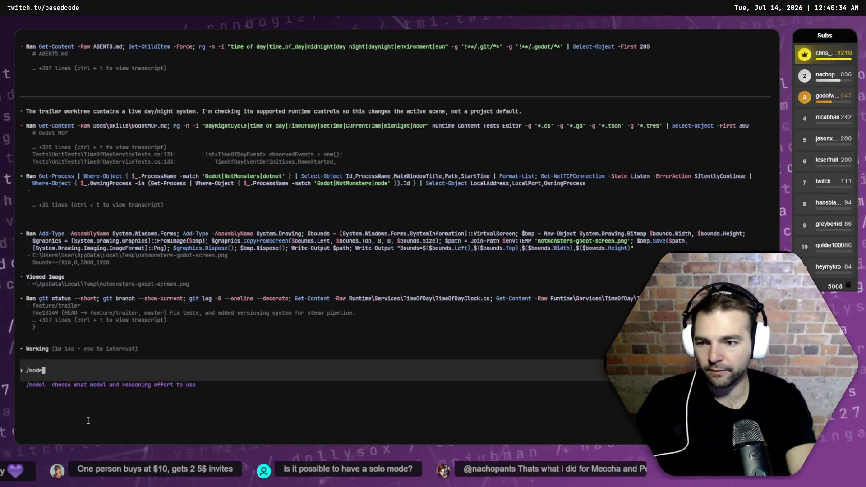
key("Return")
key("Return")
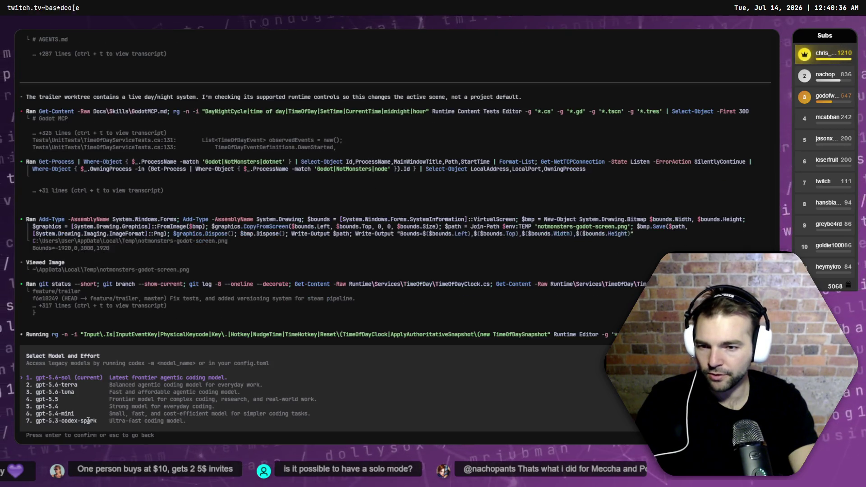
key("Return")
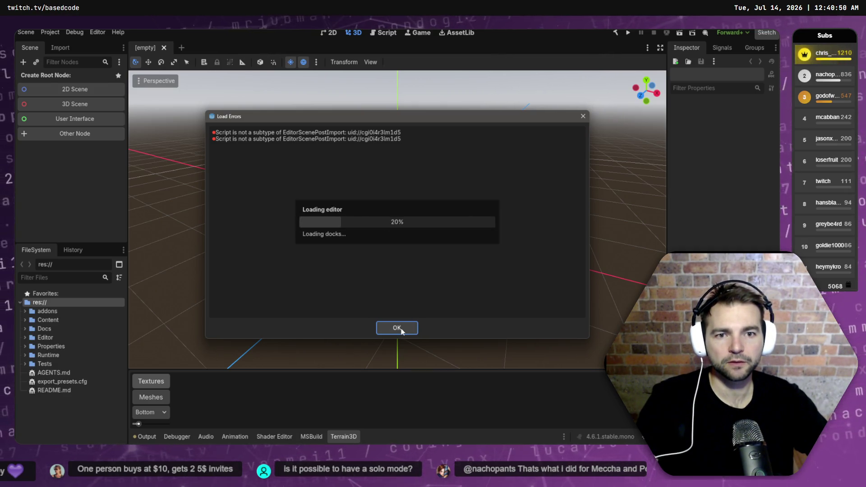
Dismiss the Load Errors report, filter FileSystem for 'Main', and open Main.tscn
left_click(402, 330)
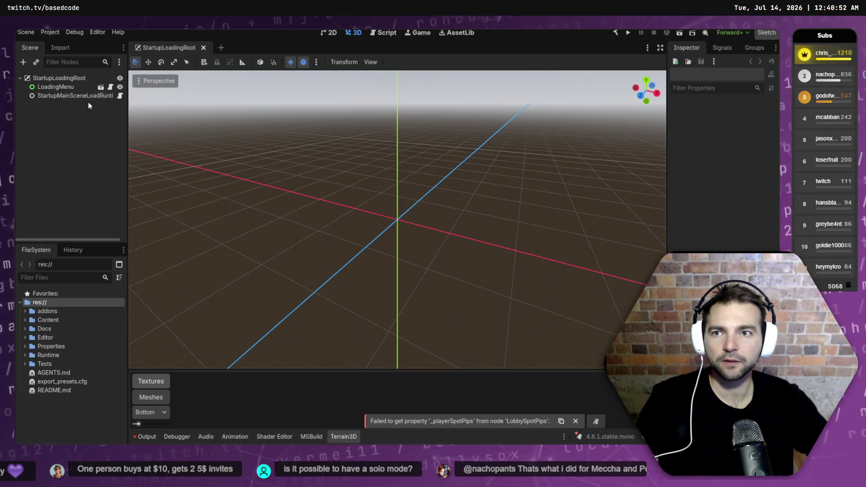
left_click(57, 276)
type("Main")
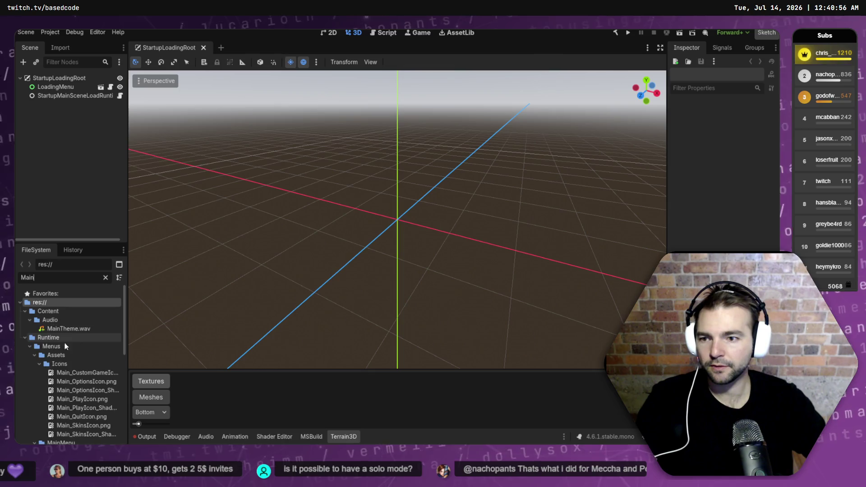
scroll(76, 339, "down", 10)
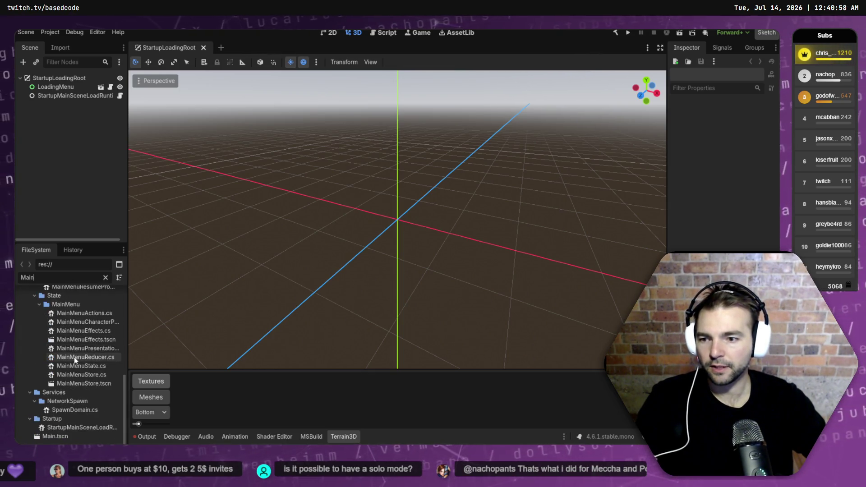
left_click(52, 436)
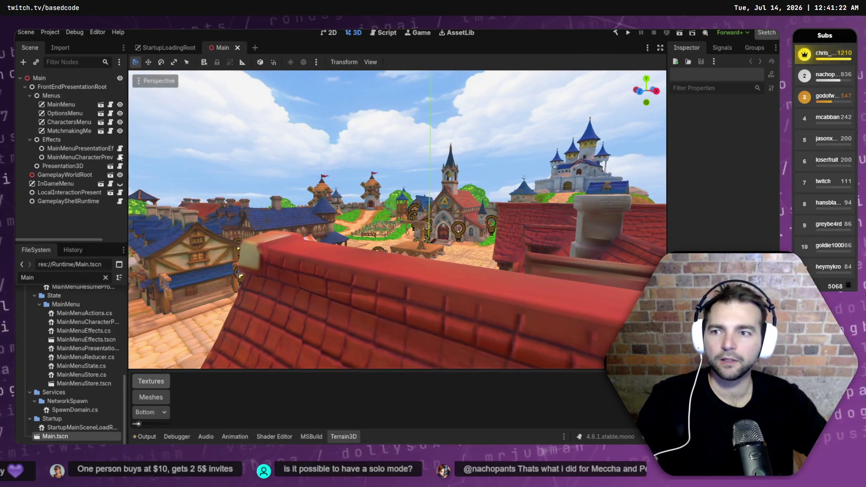
Open MainMenu in its own scene tab, collapse its Control node, and view along the X axis
left_click(58, 104)
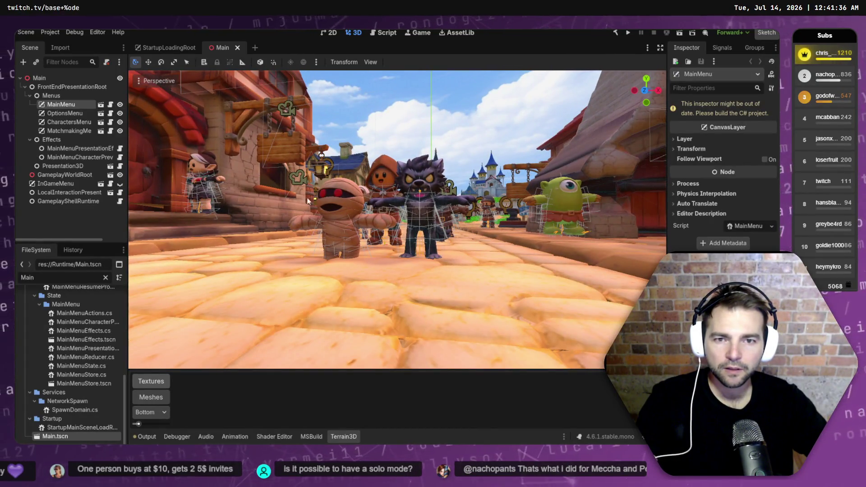
left_click(68, 87)
left_click(81, 106)
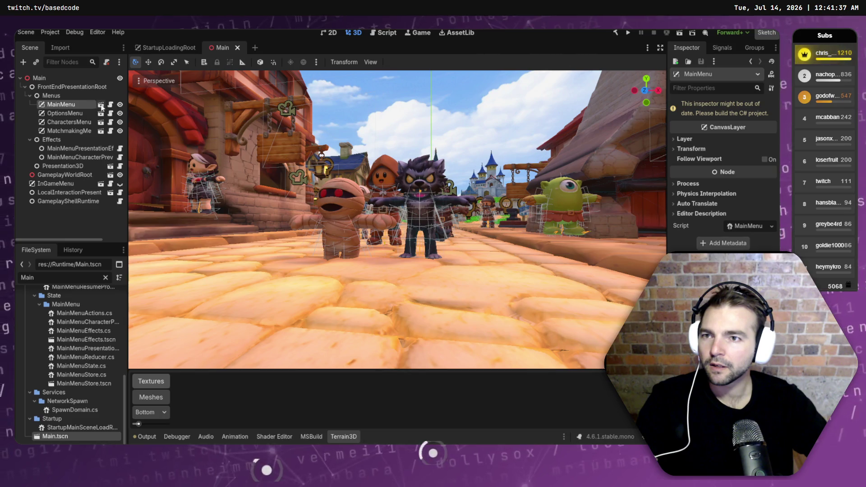
left_click(101, 105)
scroll(61, 98, "down", 5)
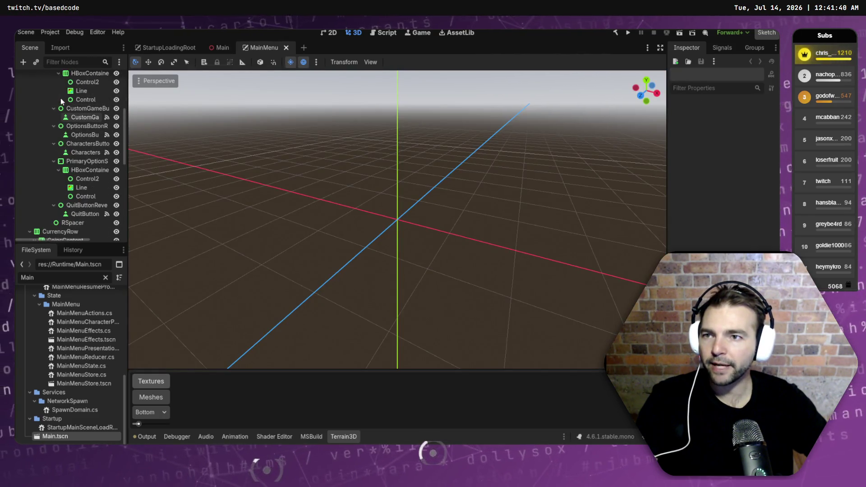
scroll(60, 98, "up", 5)
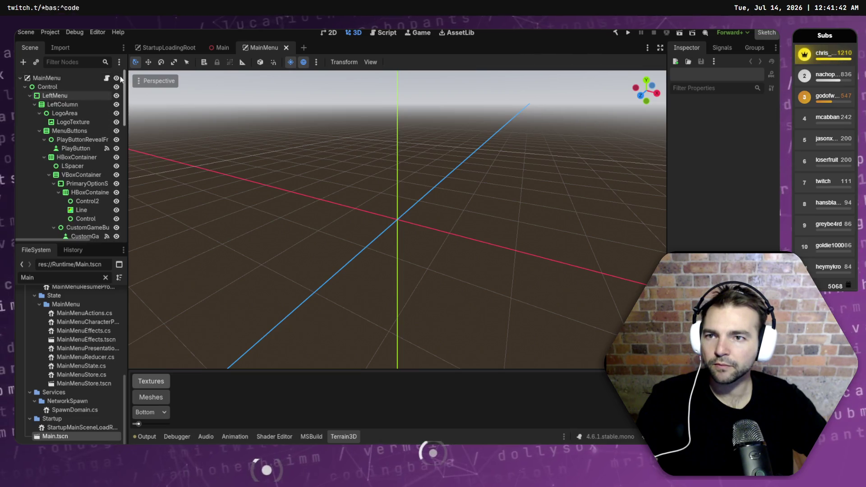
left_click(25, 86)
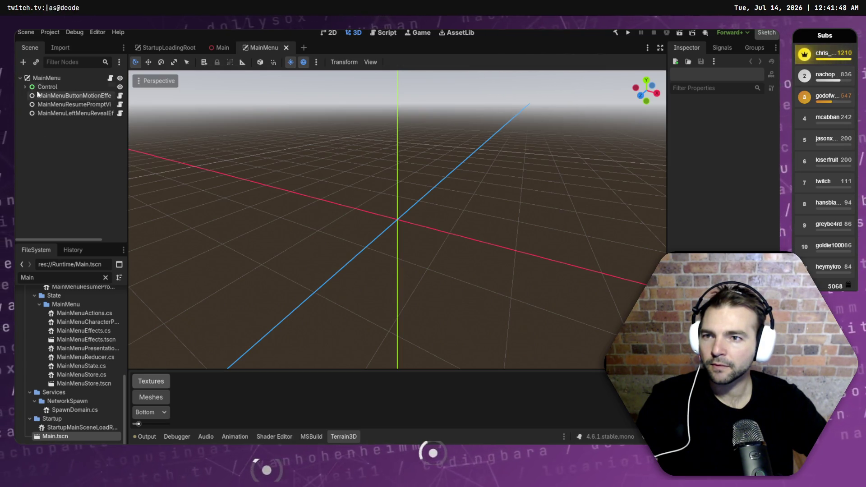
left_click_drag(385, 115, 385, 116)
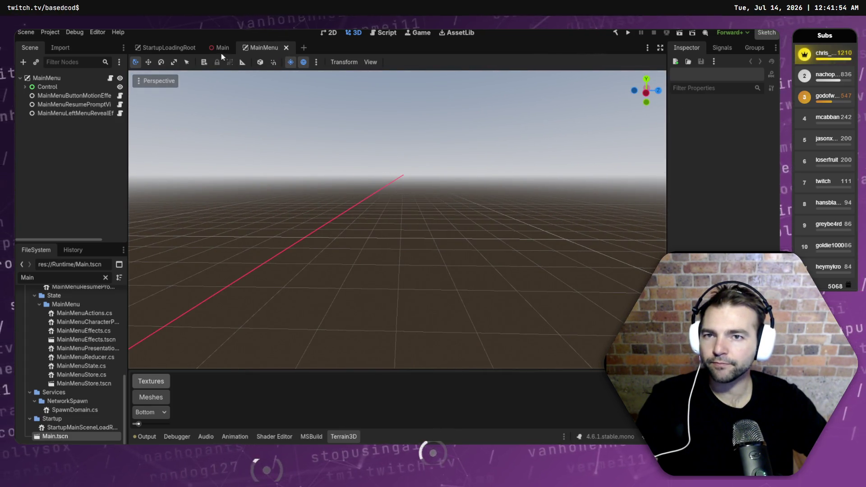
Close the MainMenu and StartupLoadingRoot tabs and look down on the characters
key("ctrl+shift+w")
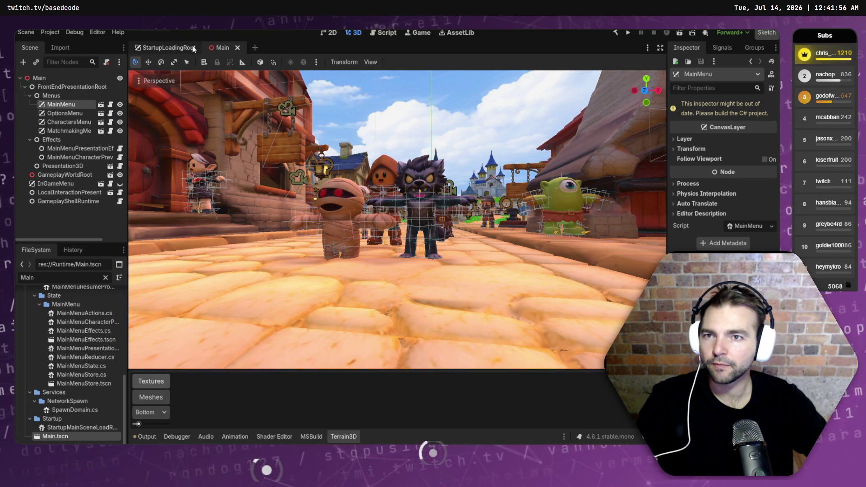
middle_click(193, 49)
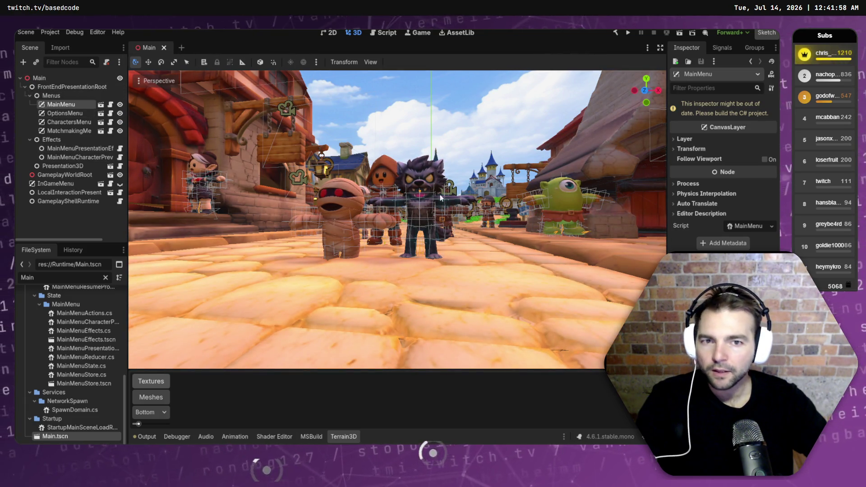
left_click_drag(440, 197, 426, 263)
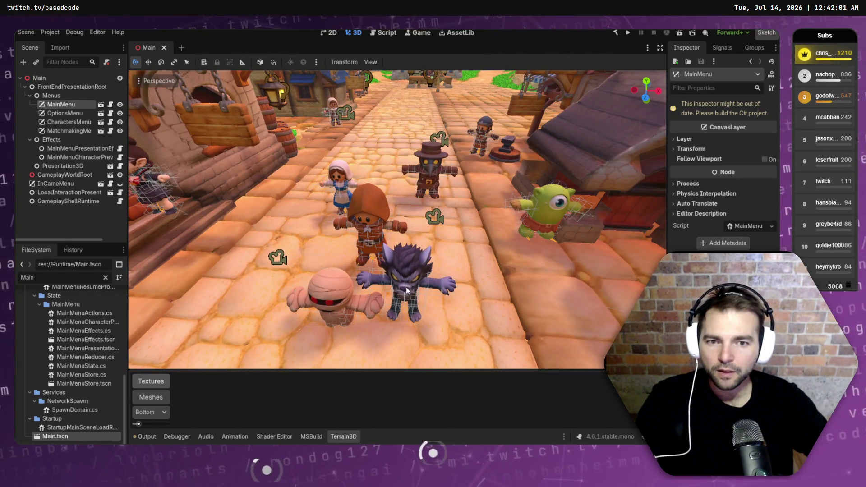
Inspect InGameMenu and Presentation3D and frame the main-menu character preview node
left_click(65, 176)
left_click(79, 183)
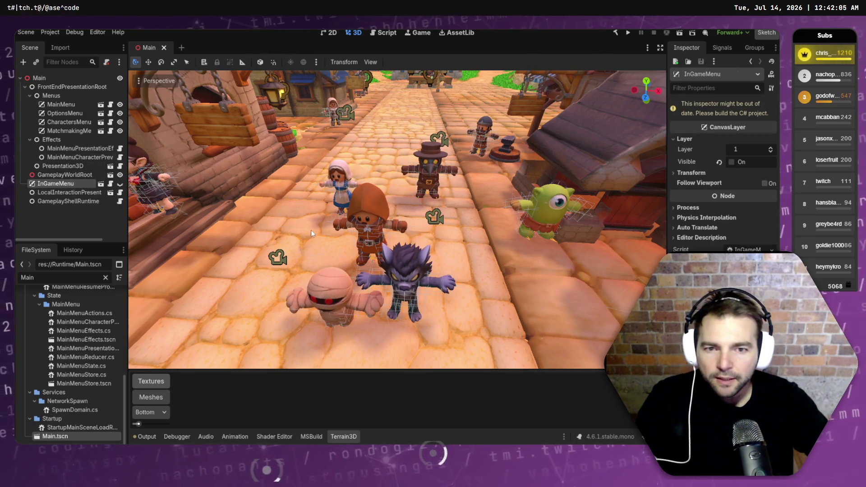
left_click(90, 166)
left_click(105, 157)
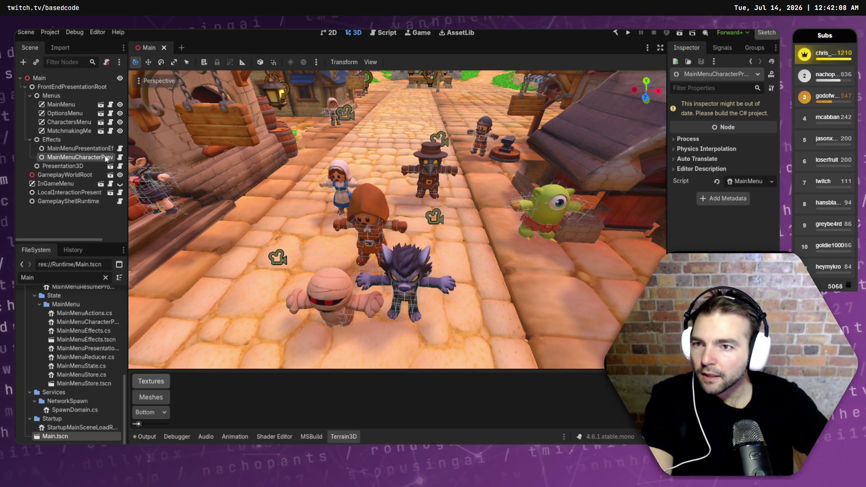
double_click(83, 158)
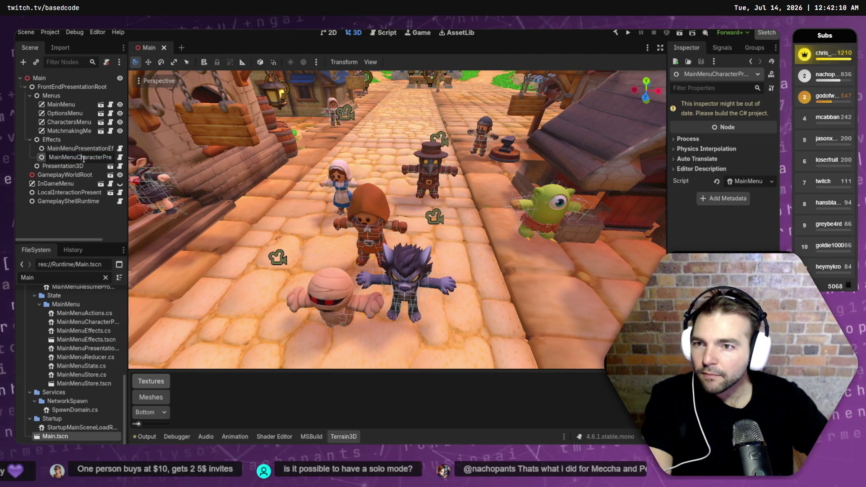
double_click(77, 154)
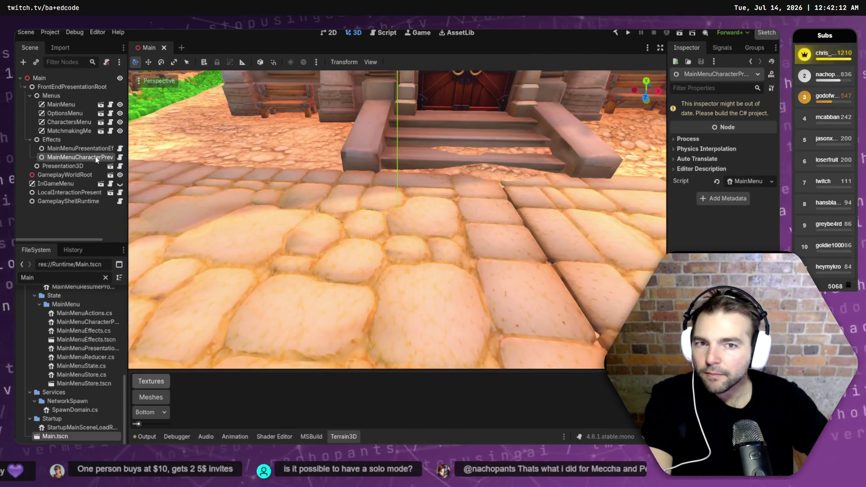
Survey the gameplay nodes and street characters, then open GameplayWorldRoot as its own scene
left_click(56, 184)
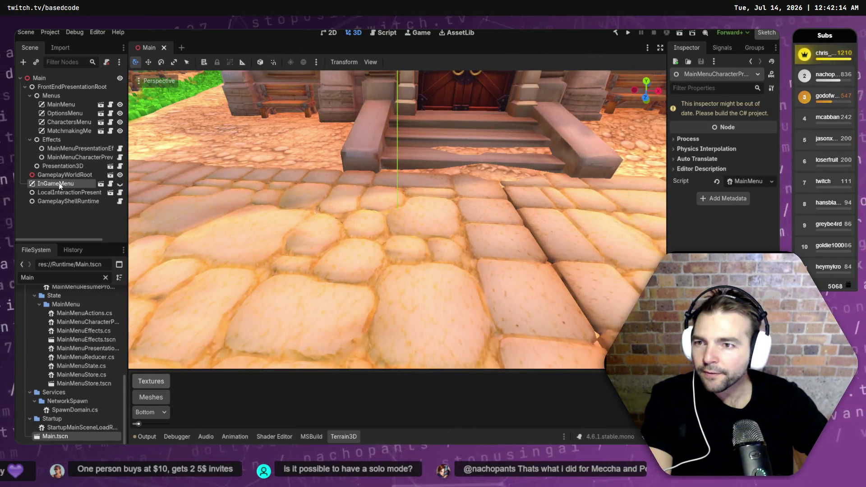
left_click(61, 192)
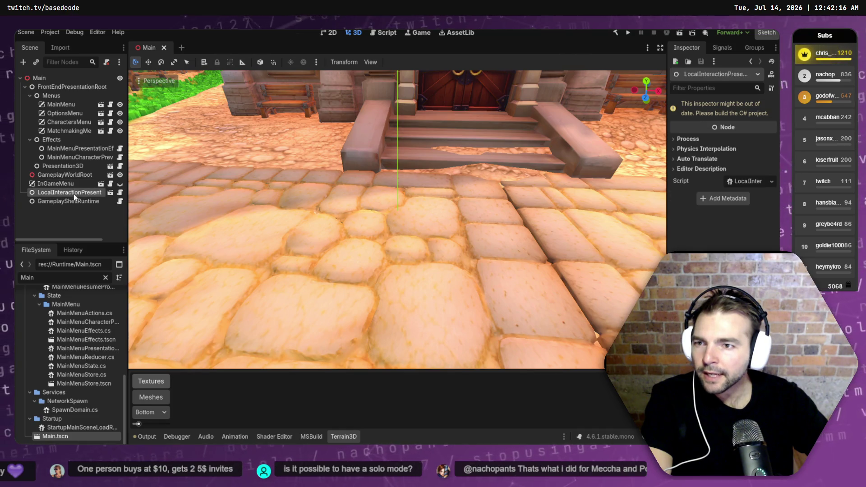
left_click(63, 202)
left_click(81, 122)
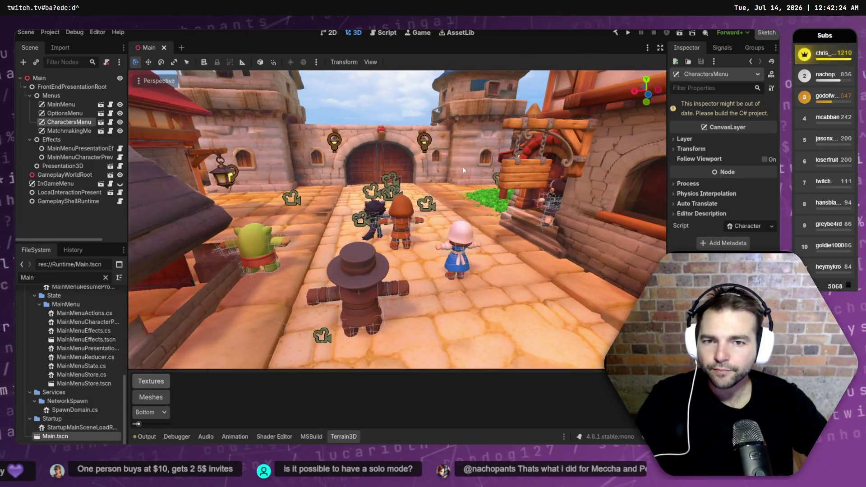
left_click_drag(465, 162, 340, 263)
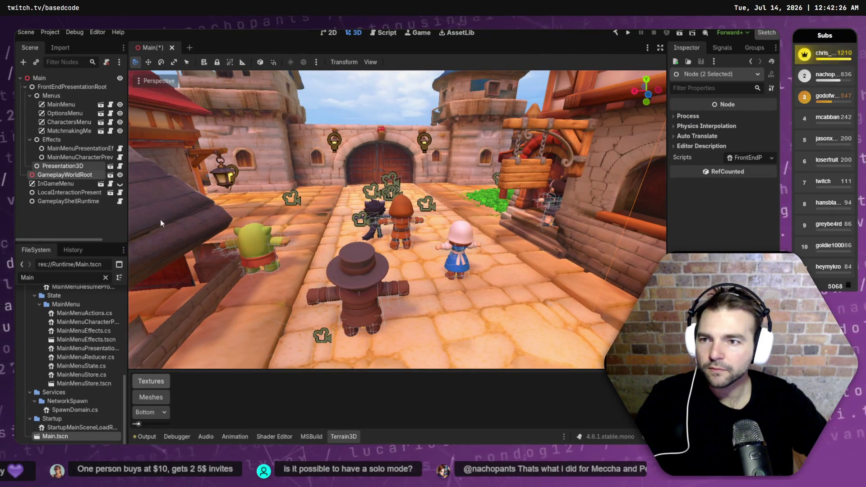
left_click(63, 166)
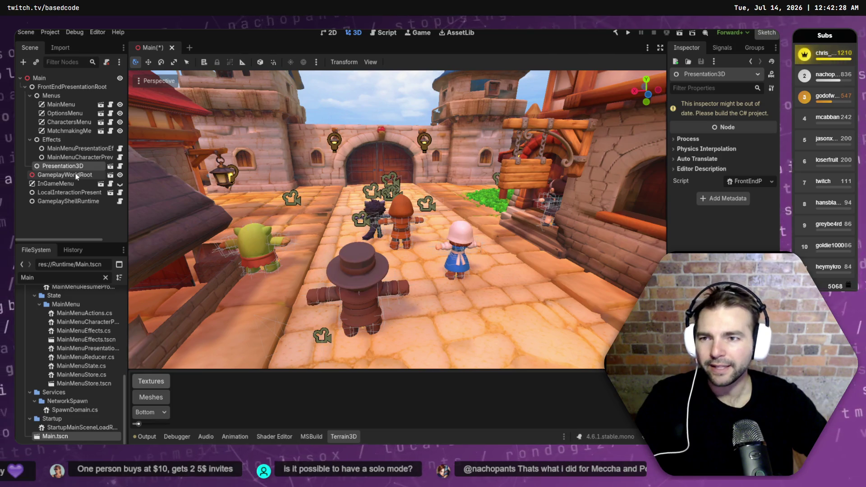
left_click(77, 176)
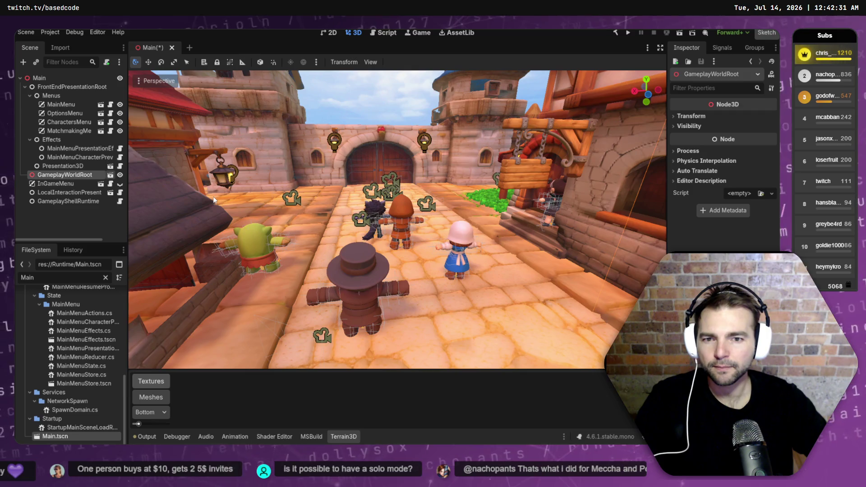
left_click(110, 175)
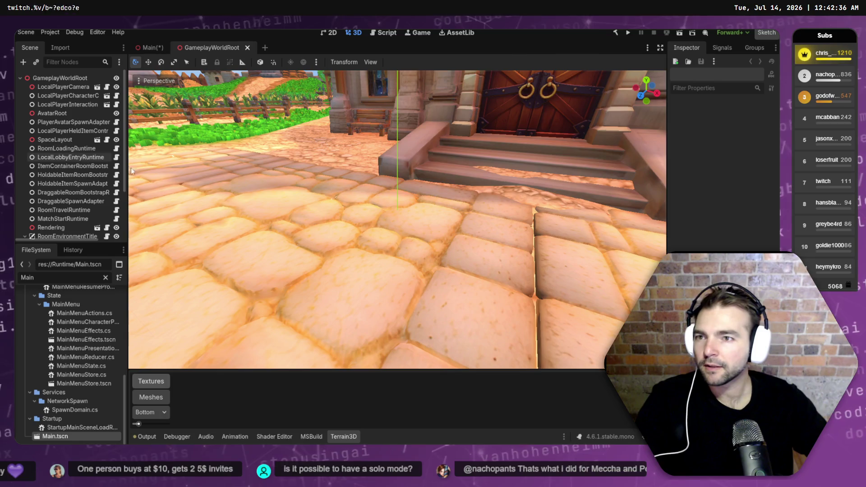
Swing toward the bench, pull back over the village street, then close GameplayWorldRoot
left_click_drag(130, 167, 82, 176)
mouse_move(397, 221)
left_mouse_down()
mouse_move(372, 224)
mouse_move(71, 136)
left_mouse_up()
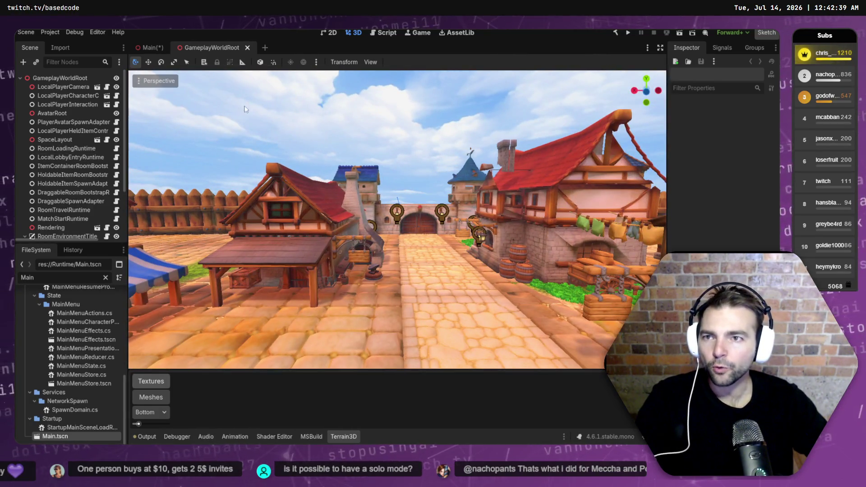
left_click(247, 48)
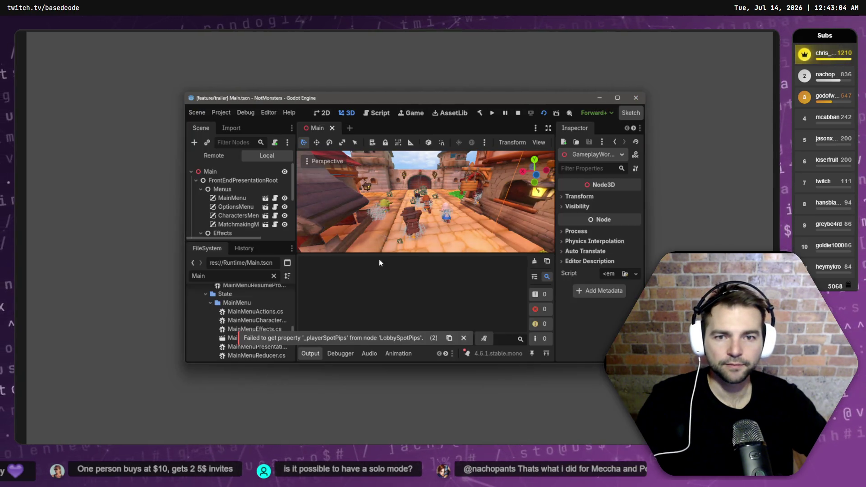
Maximize the editor and inspect MatchmakingMenu, CharactersMenu, MainMenu and Presentation3D
left_click(616, 97)
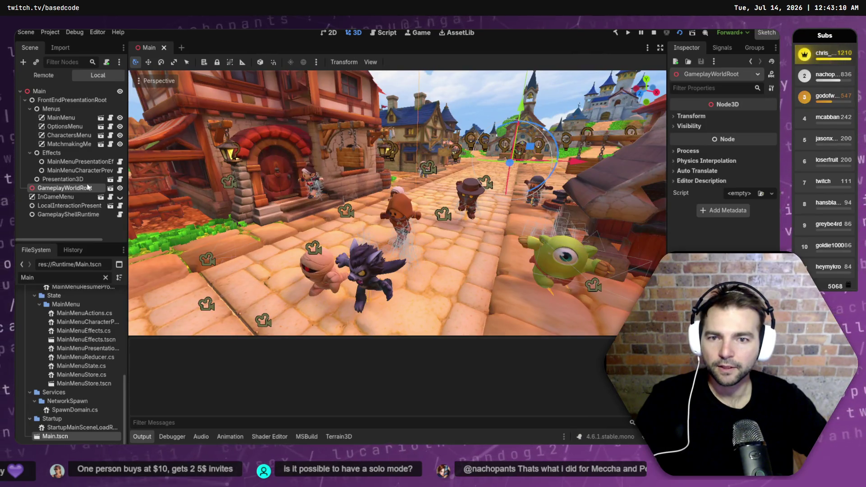
left_click(74, 145)
left_click(71, 133)
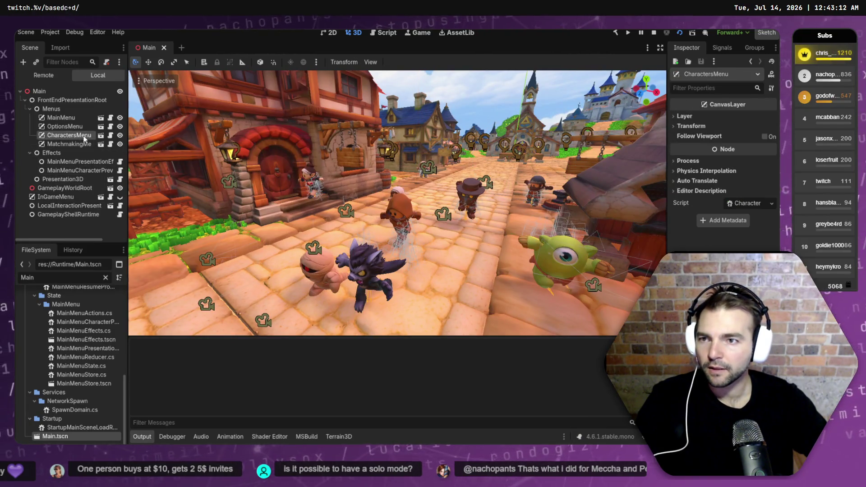
left_click(91, 127)
left_click(97, 118)
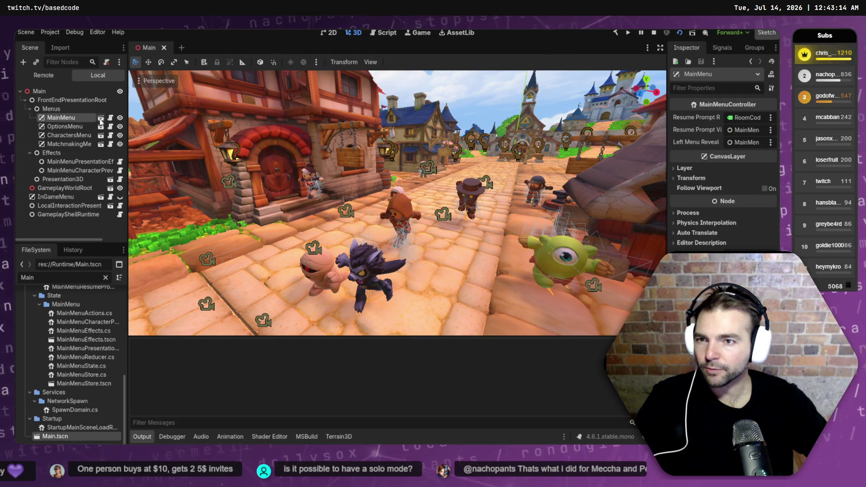
left_click(53, 153)
left_click(61, 179)
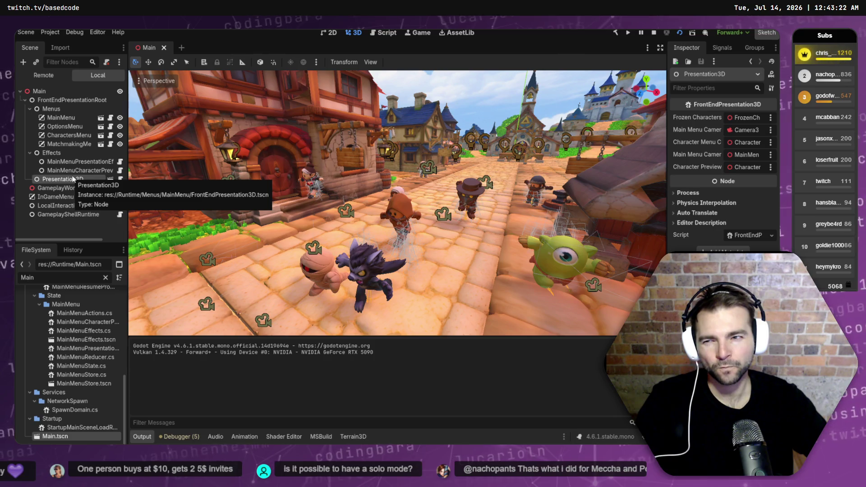
Compare LocalInteractionPresentation with neighbouring nodes and box-select objects in the town
left_click(72, 206)
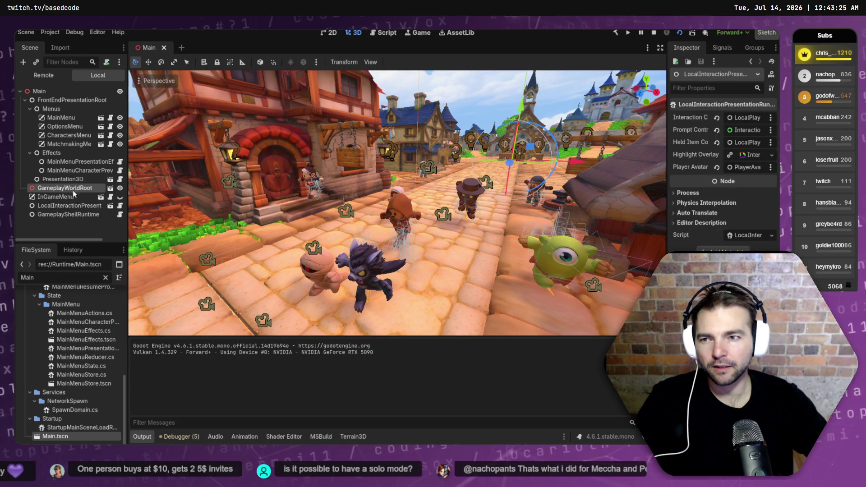
left_click(72, 188)
left_click(72, 214)
left_click(77, 206)
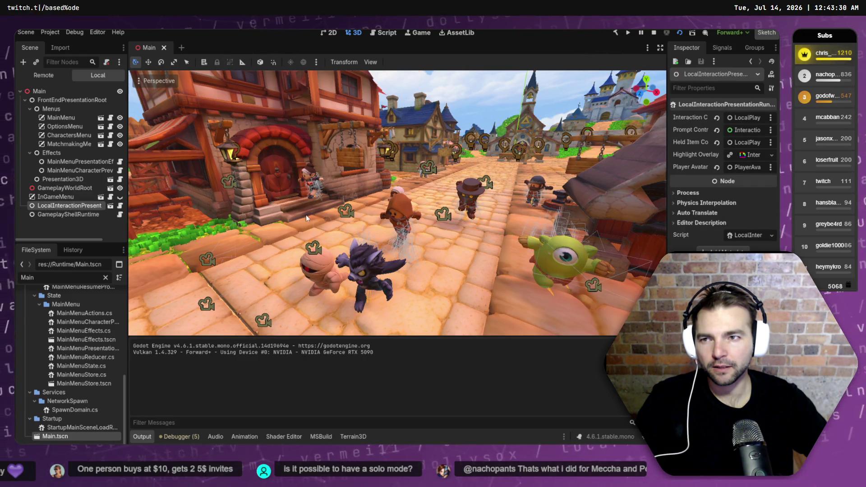
mouse_move(276, 206)
left_mouse_down()
mouse_move(414, 306)
mouse_move(392, 296)
left_mouse_up()
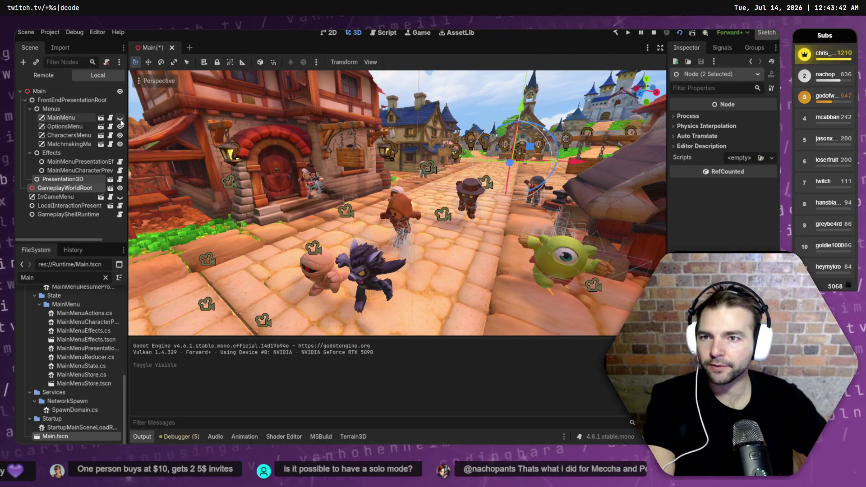
Hide the menu nodes including MatchmakingMenu, and toggle GameplayWorldRoot and InGameMenu visibility
left_click(120, 126)
left_click(120, 135)
left_click(120, 135)
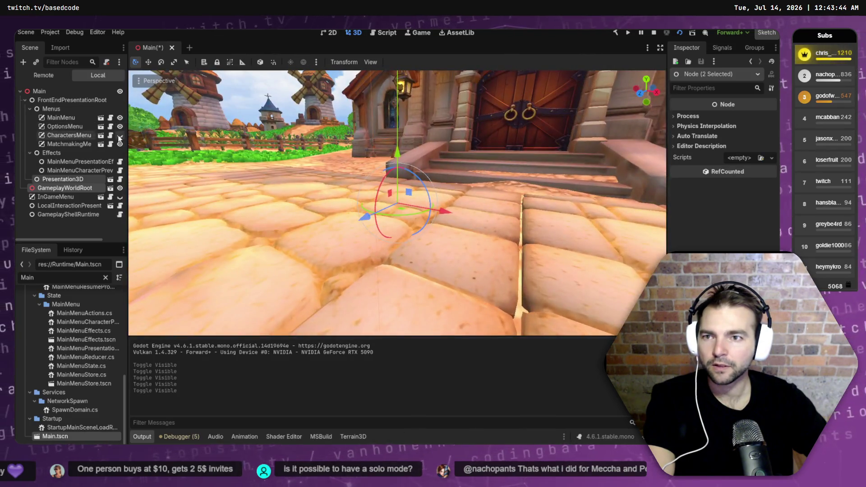
left_click(119, 144)
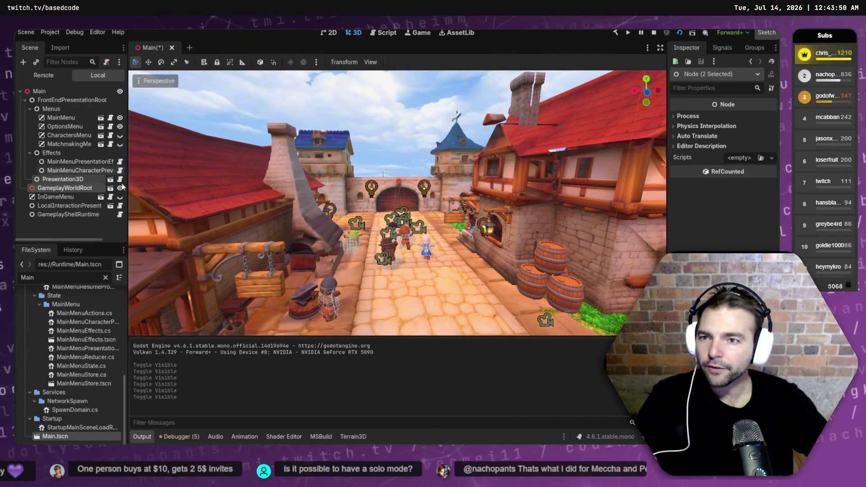
left_click(120, 188)
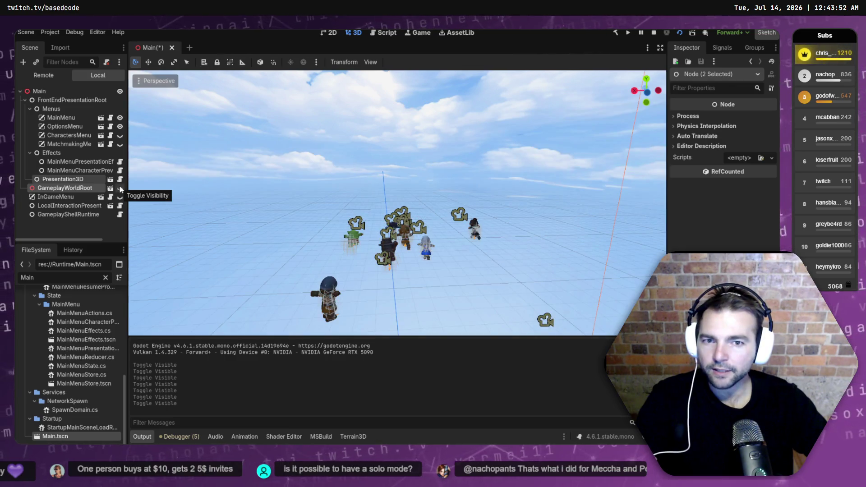
left_click(120, 188)
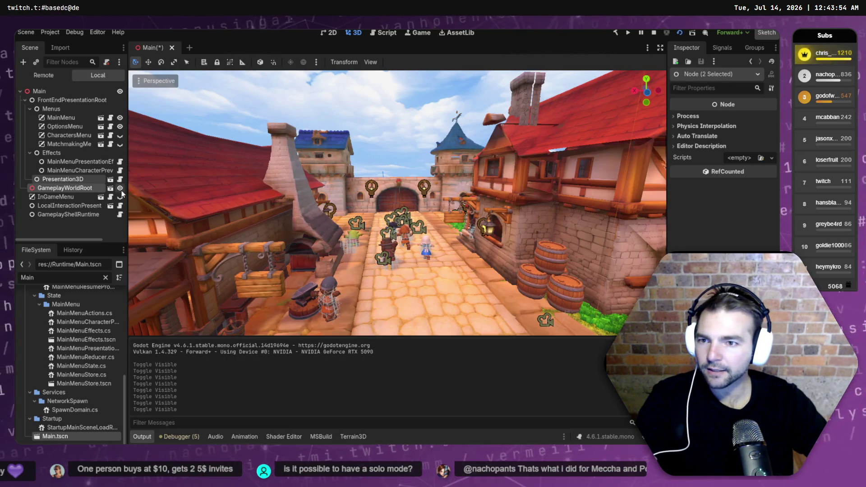
left_click(120, 199)
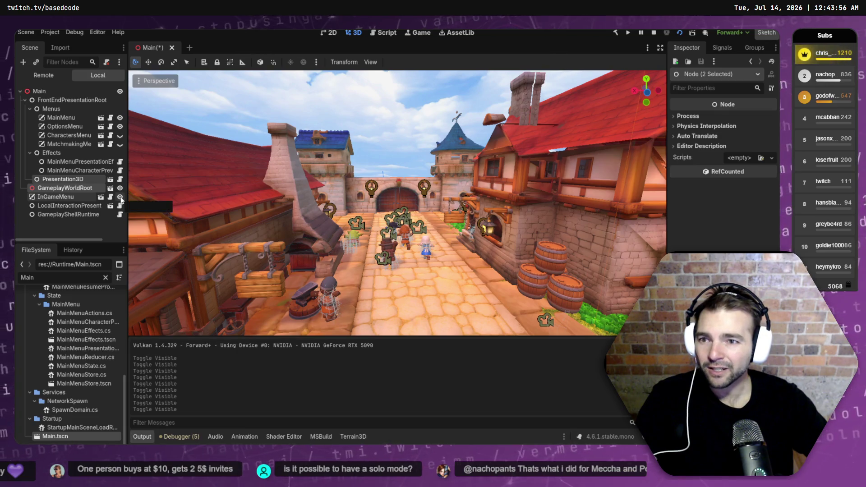
Hide the town scenery, fly to the characters, and move the two selected nodes down-left
key("f")
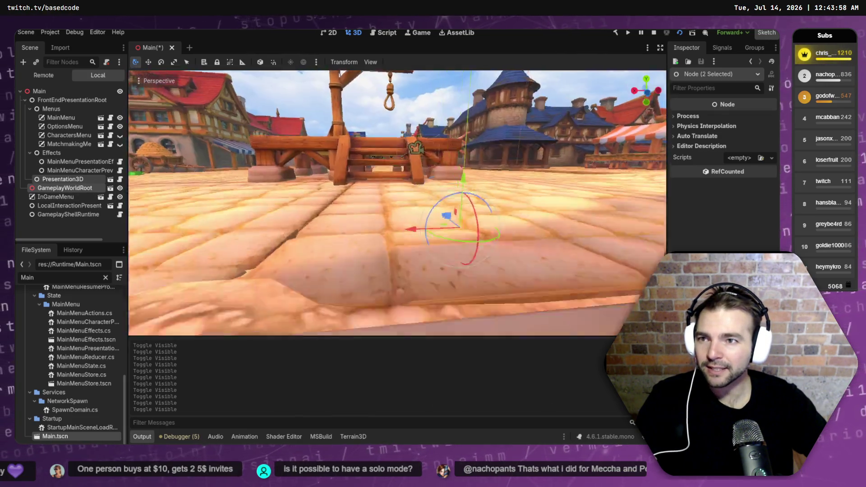
left_click(119, 92)
key("w")
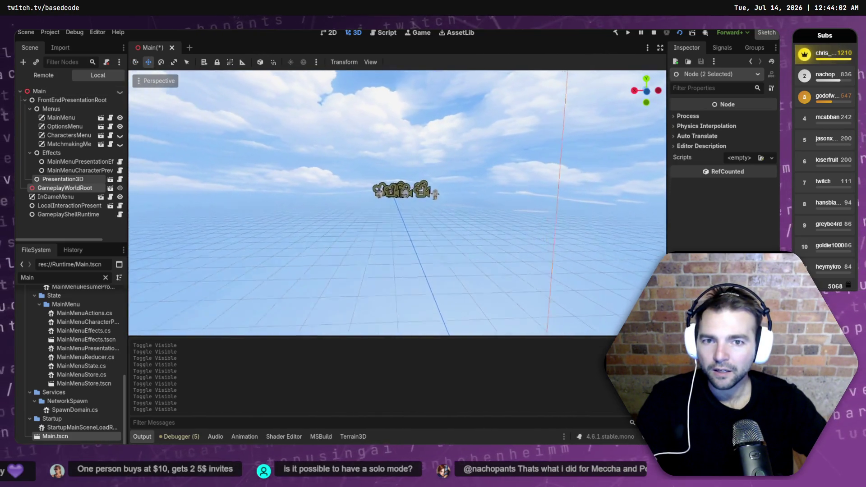
key("w")
scroll(397, 203, "up", 2)
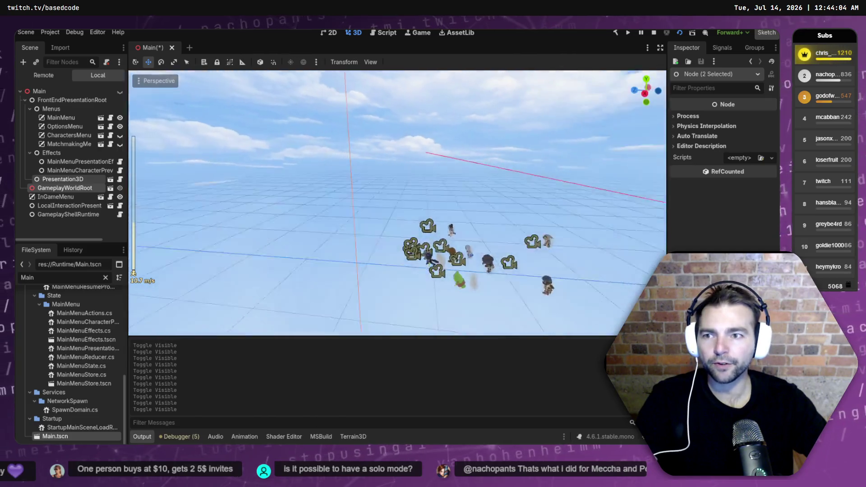
key("w")
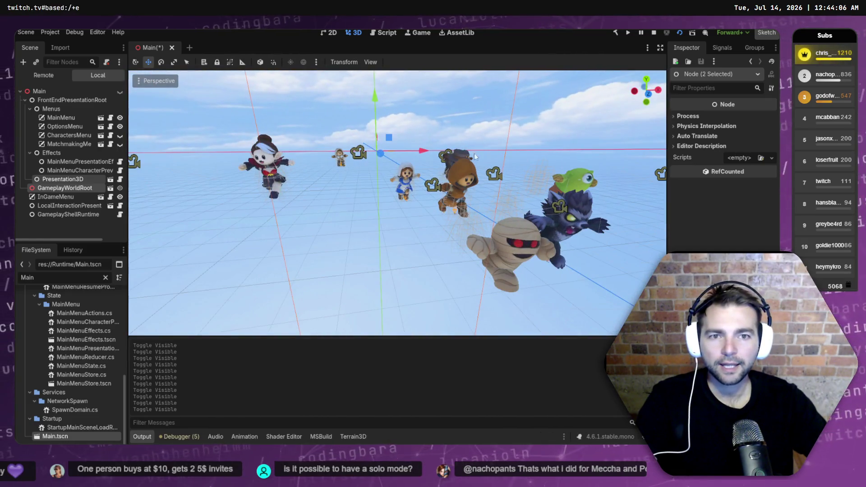
left_click_drag(474, 153, 461, 239)
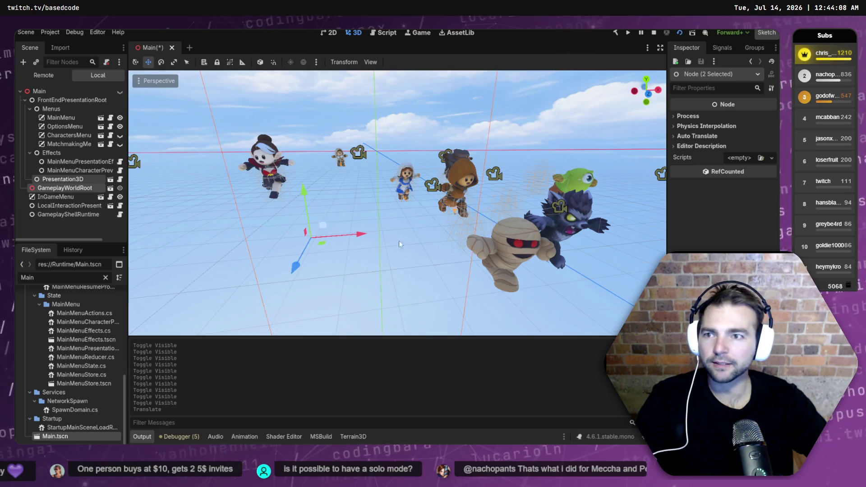
left_click(545, 280)
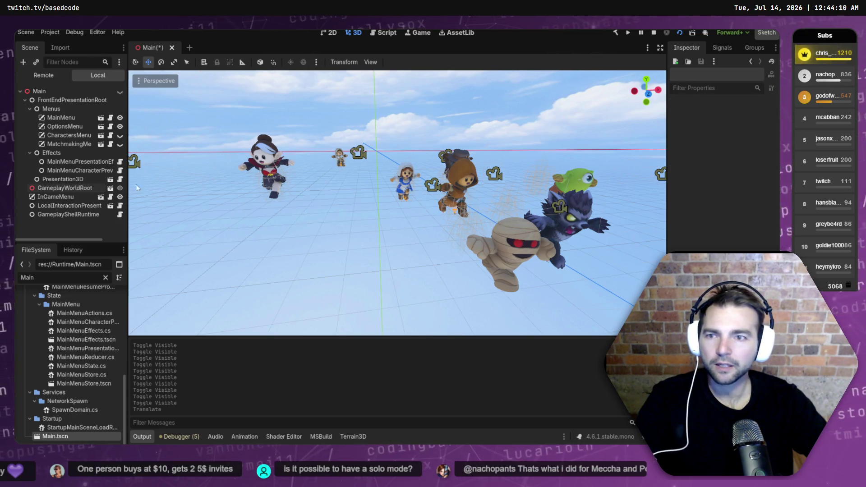
Hide GameplayWorldRoot, InGameMenu, MainMenu and OptionsMenu, then view the remote scene tree
left_click(120, 188)
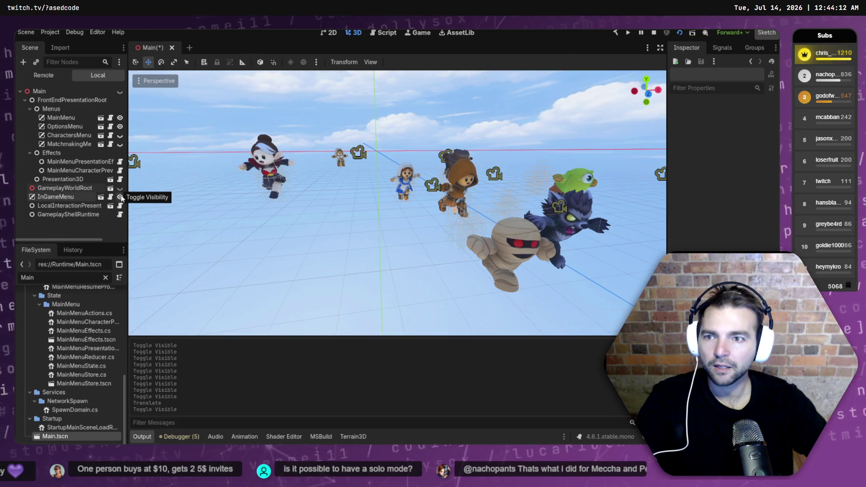
left_click(120, 197)
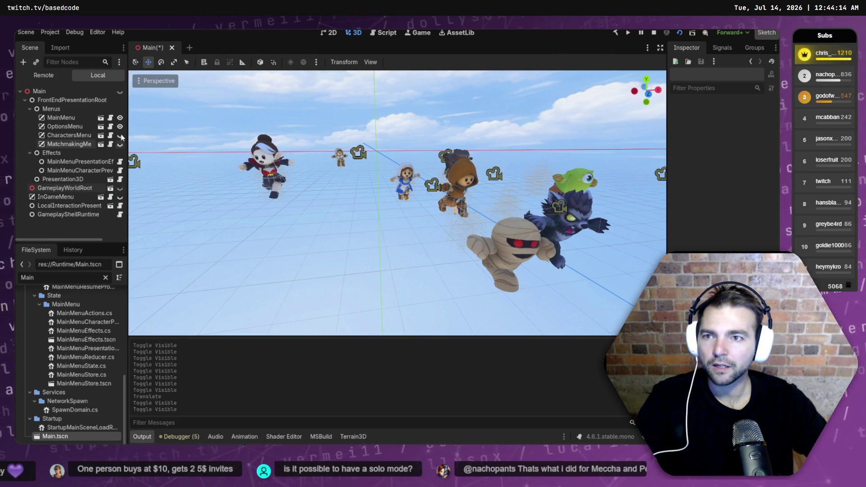
left_click(120, 118)
left_click(120, 126)
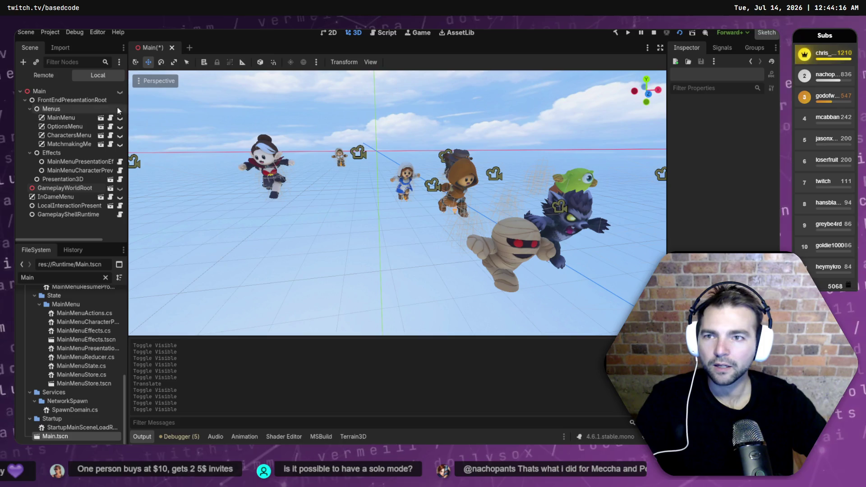
left_click(60, 76)
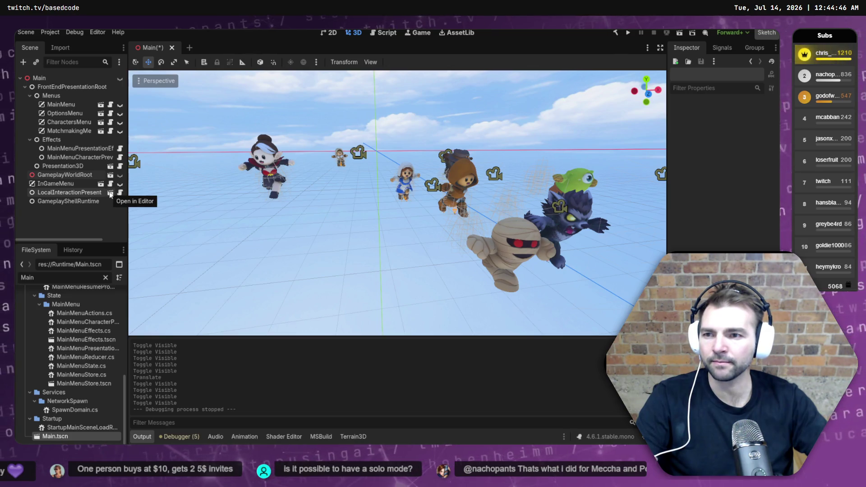
Select Presentation3D and GameplayWorldRoot, save and close Main, then reopen Main.tscn
left_click_drag(237, 202, 329, 205)
left_click(411, 187)
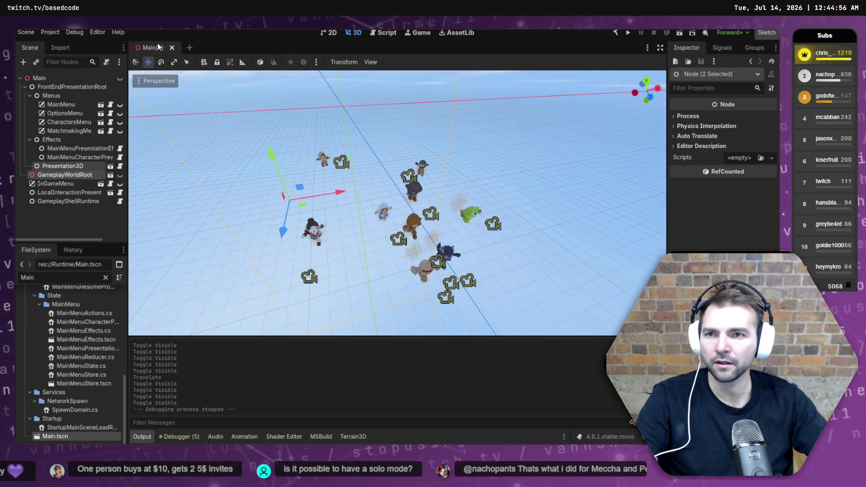
key("ctrl+s")
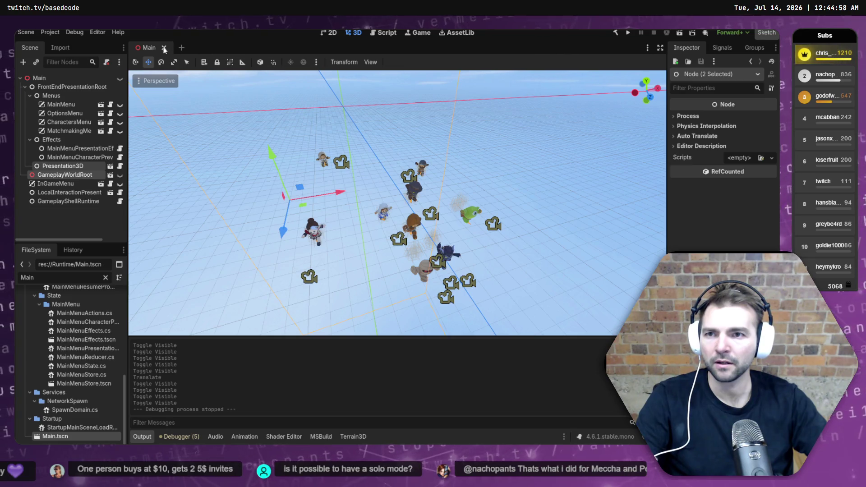
left_click(164, 47)
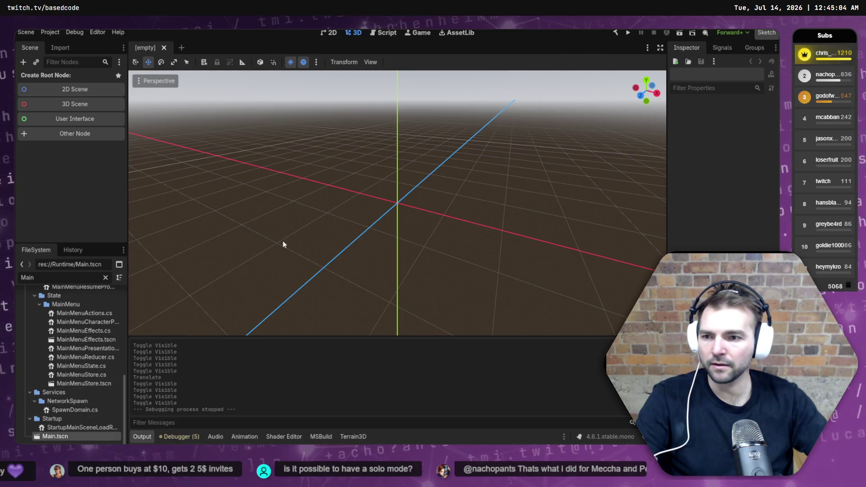
double_click(42, 436)
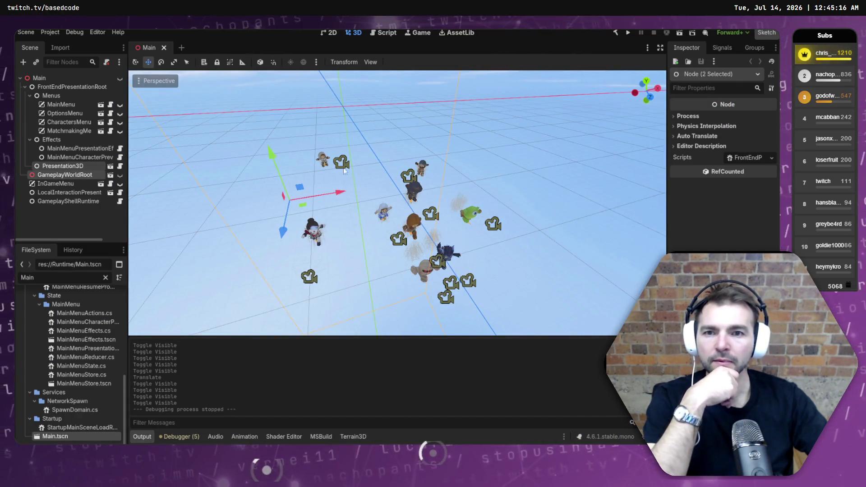
Try deleting FrontEndPresentationRoot and Menus, undoing each deletion
left_click(70, 89)
key("Delete")
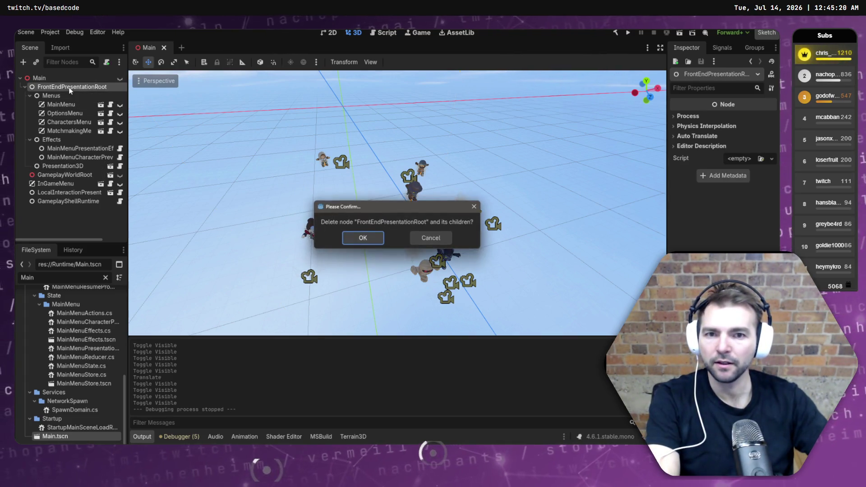
left_click(356, 238)
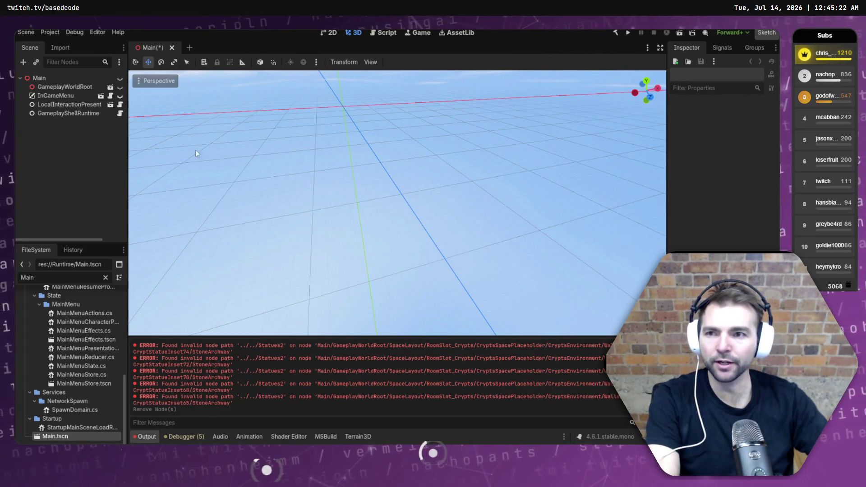
key("ctrl+z")
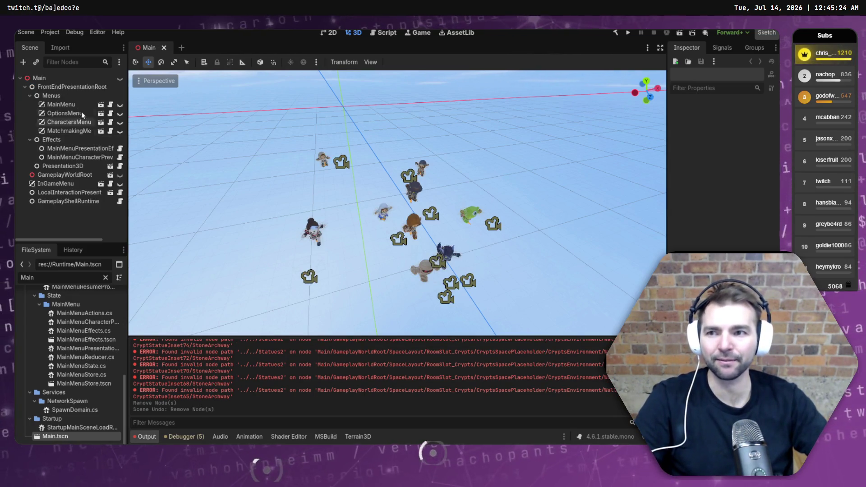
left_click(90, 89)
left_click(51, 95)
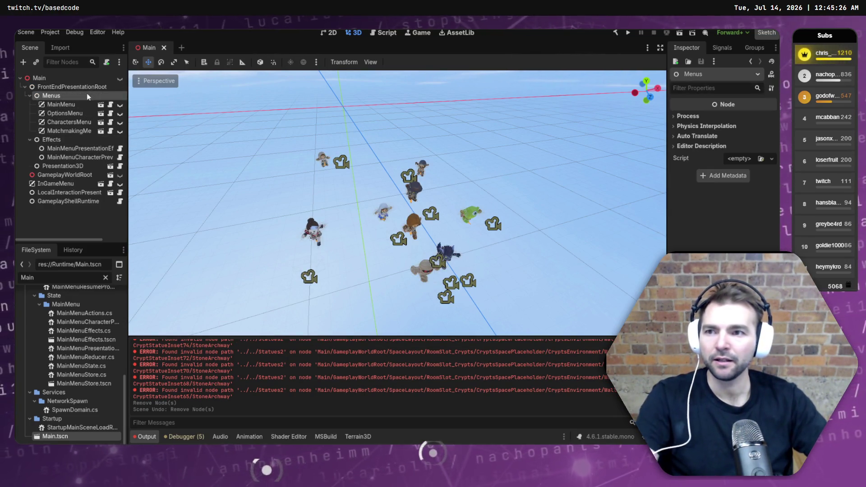
key("Delete")
key("Return")
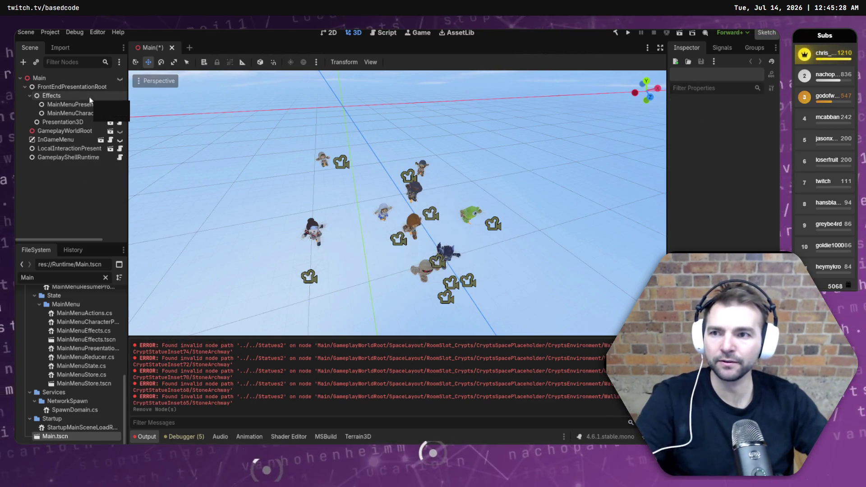
key("ctrl+z")
Delete the Effects, Menus and InGameMenu nodes from the Main scene
left_click(60, 139)
key("Delete")
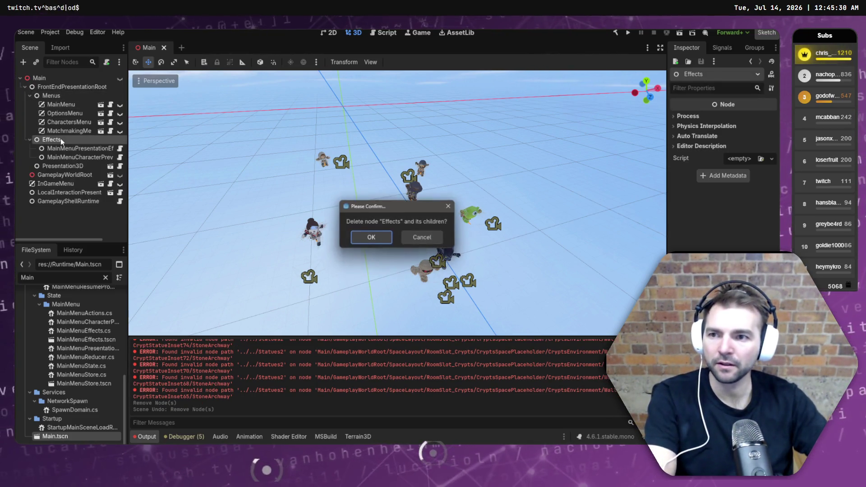
key("Return")
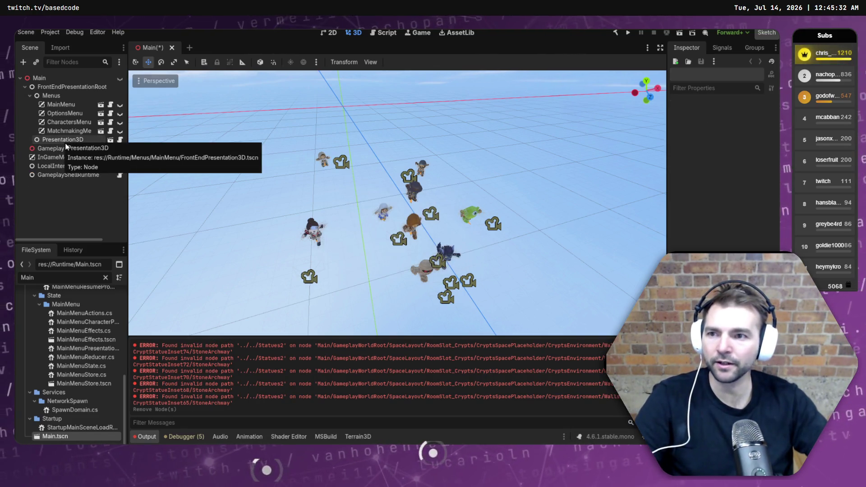
left_click(67, 95)
key("Delete")
key("Return")
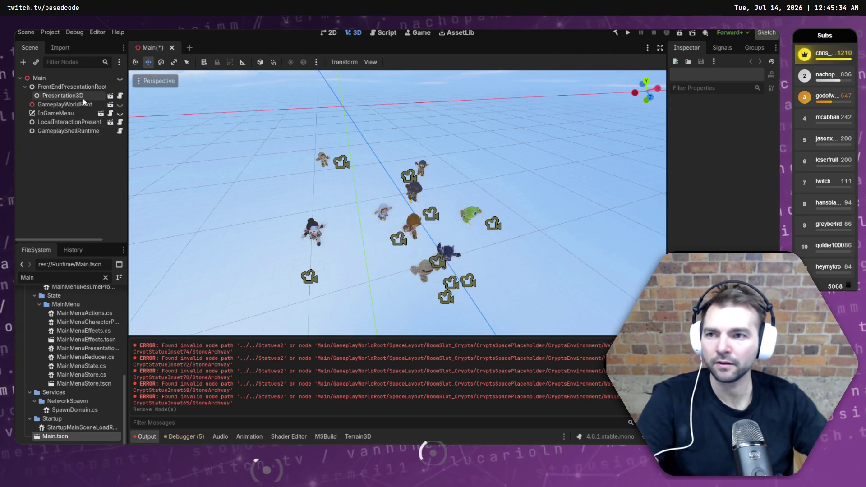
left_click(77, 107)
left_click(75, 114)
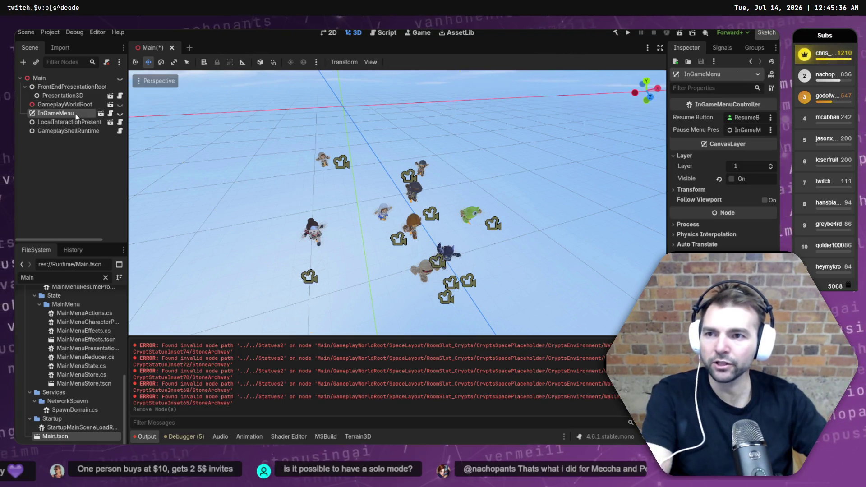
key("Delete")
key("Return")
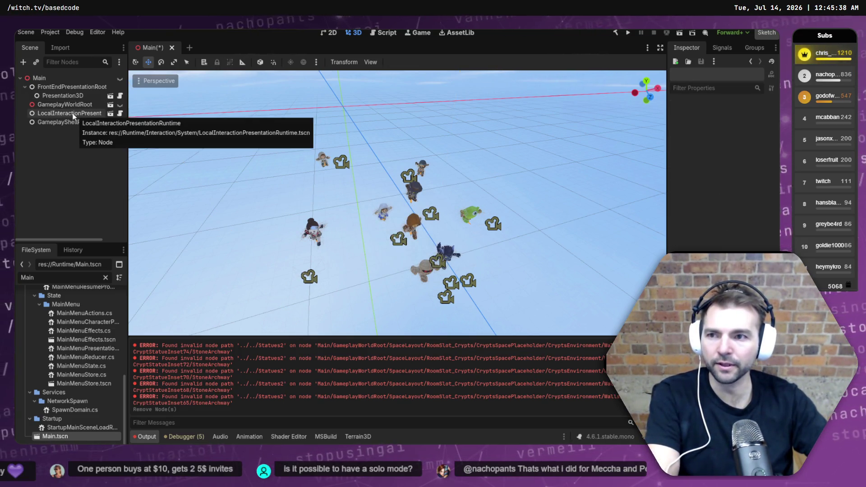
Delete LocalInteractionPresentationRuntime, GameplayShellRuntime and Presentation3D, then undo the accidental removal
left_click(73, 113)
key("Delete")
key("Return")
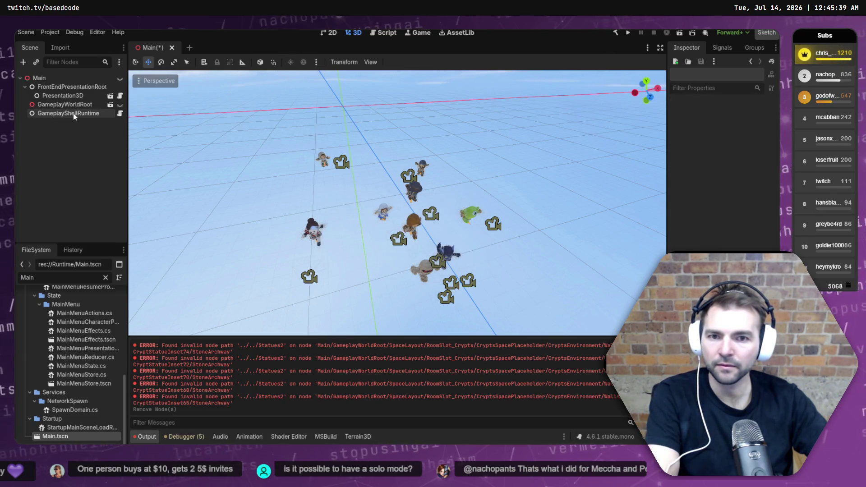
left_click(73, 113)
key("Delete")
key("Return")
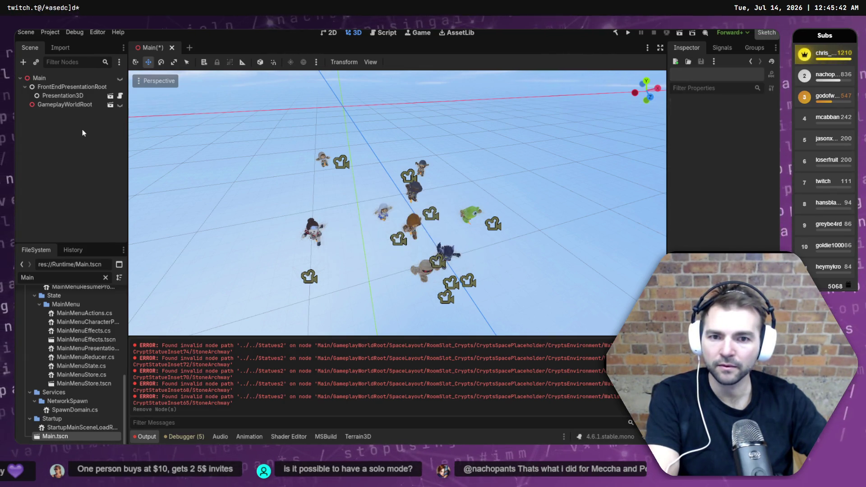
left_click(80, 104)
left_click(80, 94)
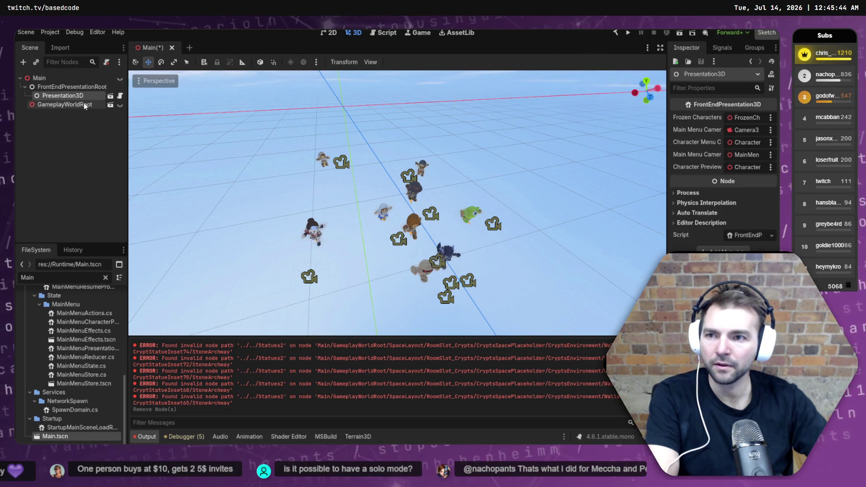
key("Delete")
key("Return")
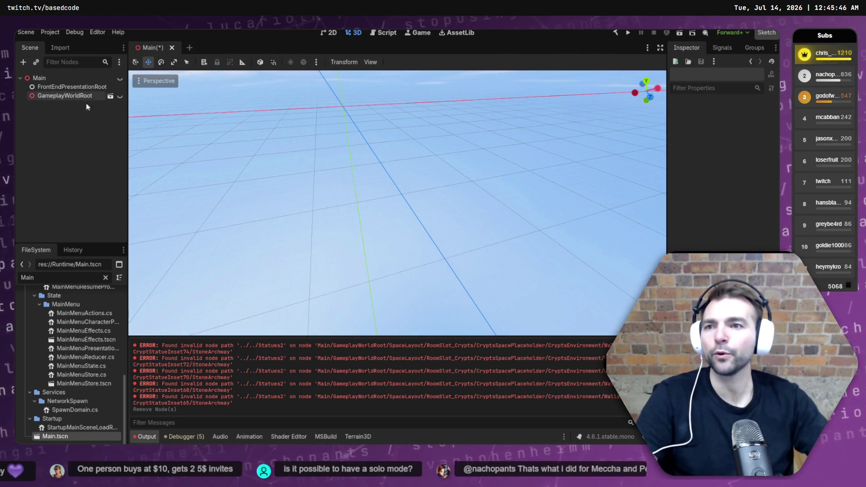
key("ctrl+z")
key("ctrl+z")
key("ctrl+z")
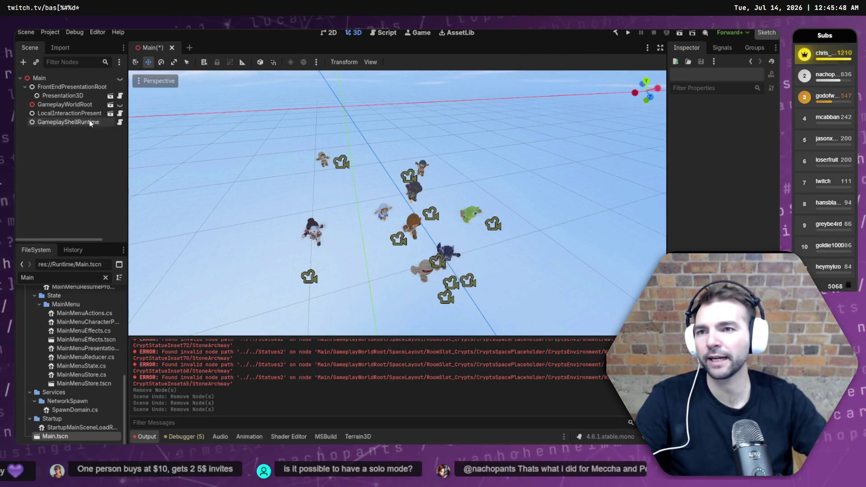
Save the Main scene and check Fork before returning to the Codex terminal
key("ctrl+s")
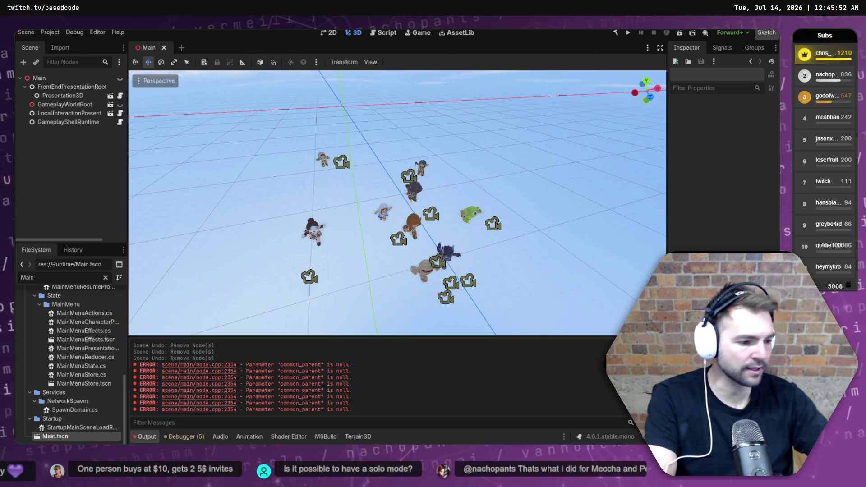
key("alt+Tab")
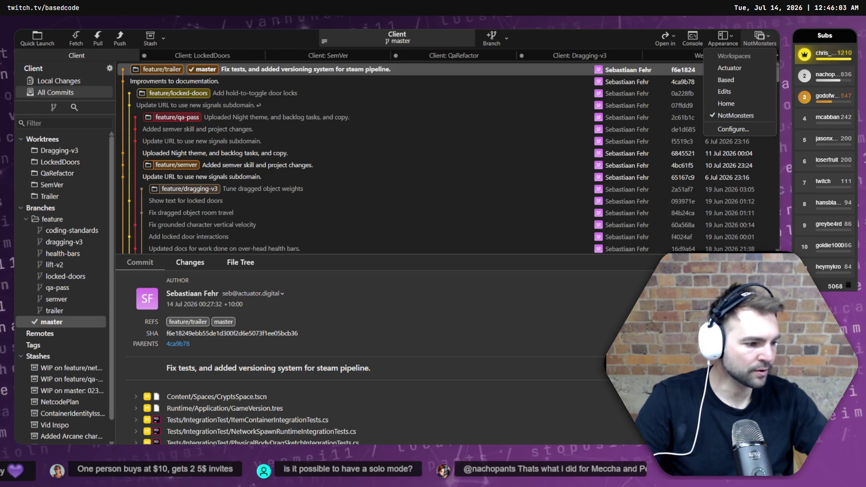
key("alt+Tab")
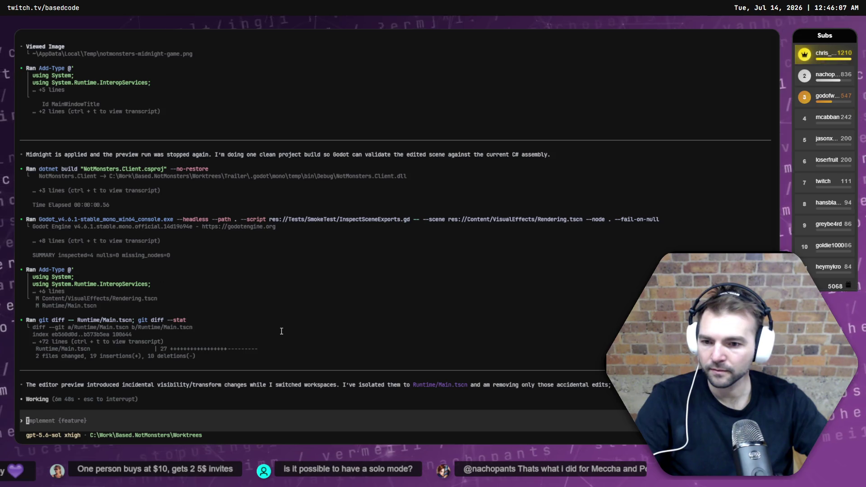
Split off a new shell pane beside Codex with Alt+Shift+D and check its context menu
key("alt+Tab")
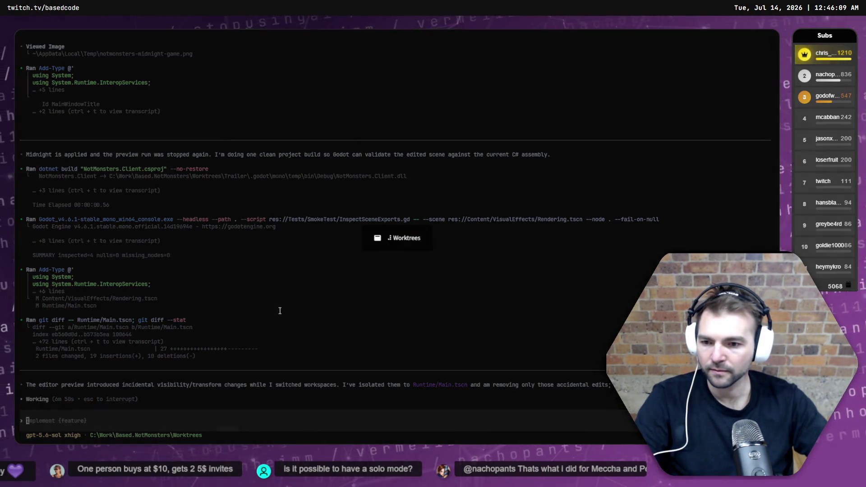
key("alt+shift+d")
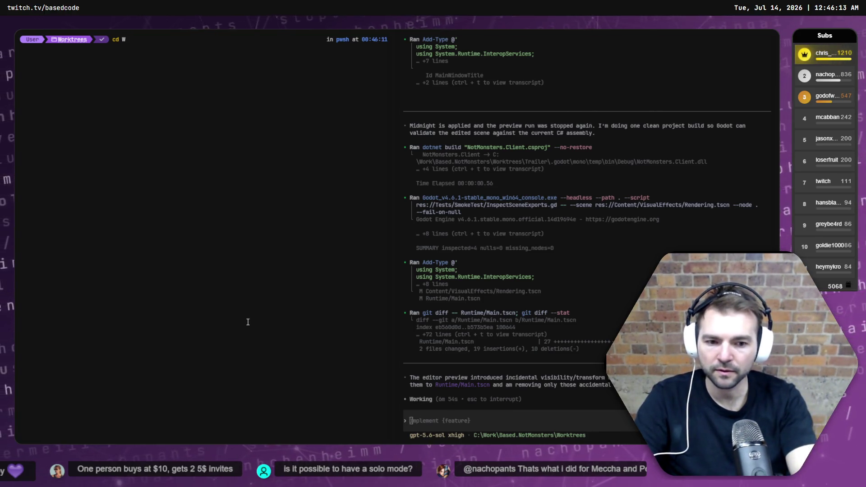
right_click(518, 318)
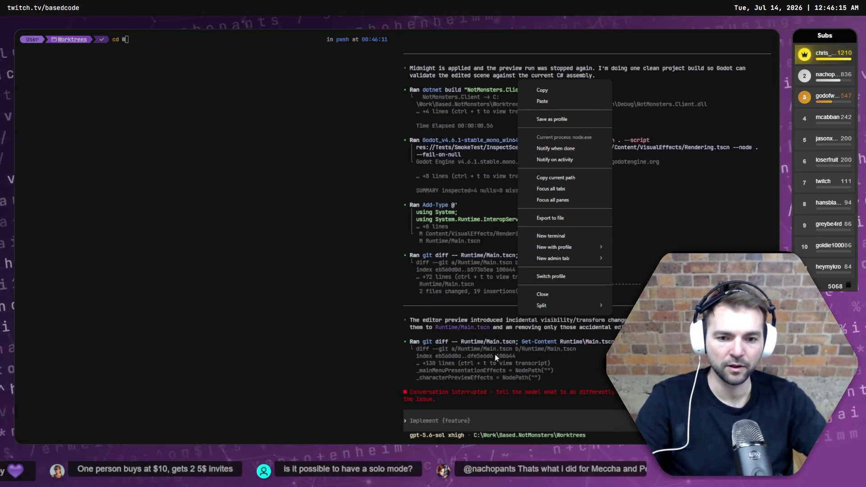
left_click(492, 365)
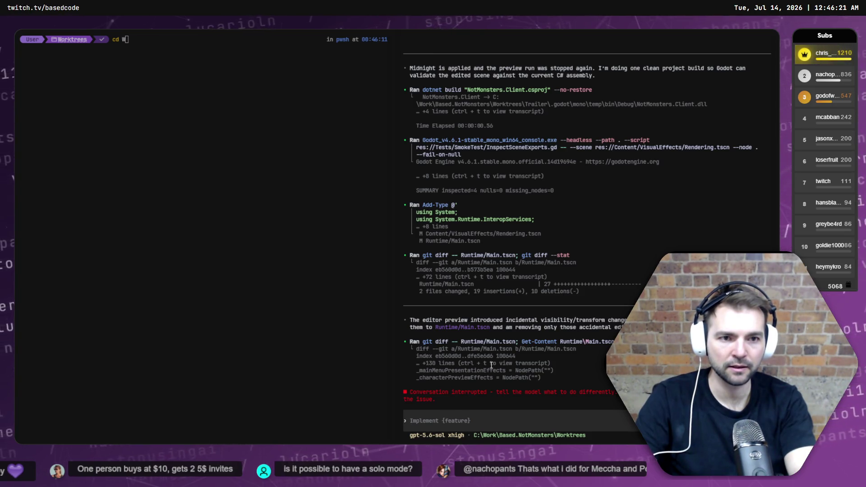
Scroll back through the Codex session history
scroll(648, 272, "up", 15)
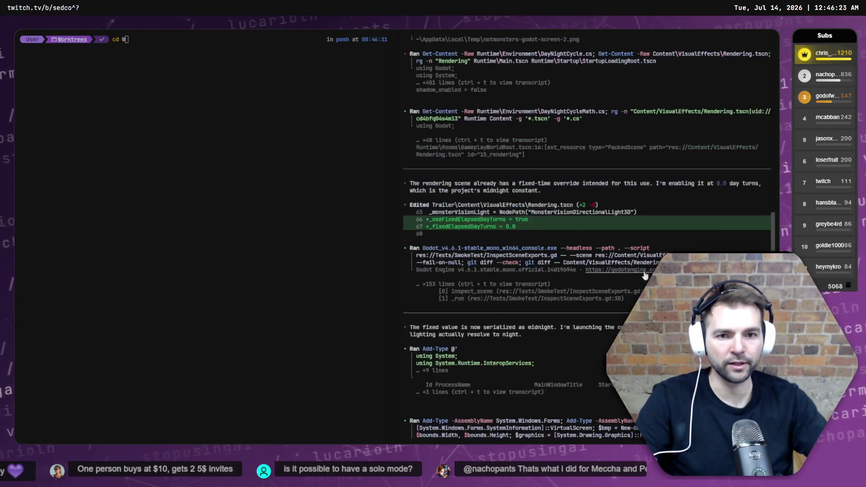
scroll(648, 272, "up", 5)
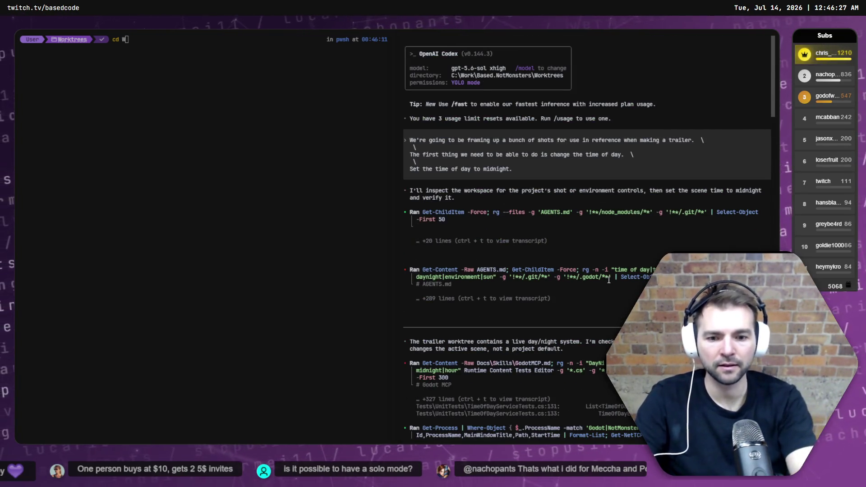
scroll(608, 280, "down", 20)
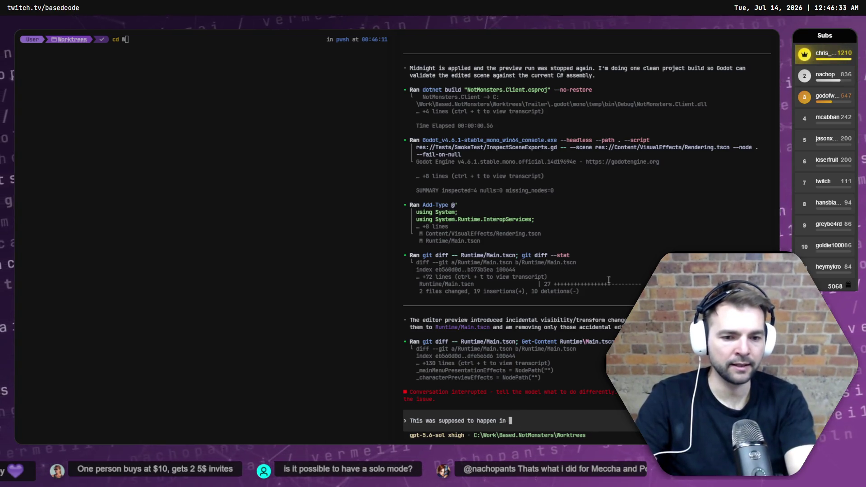
key("Escape")
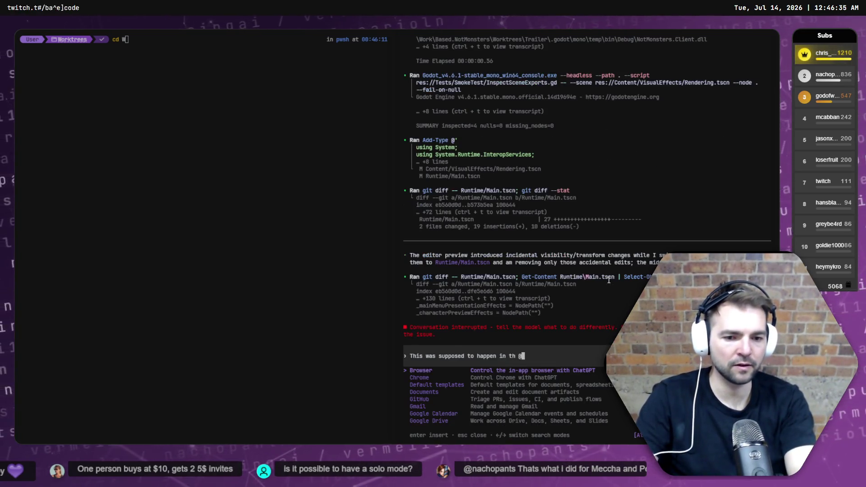
type("@Trailer")
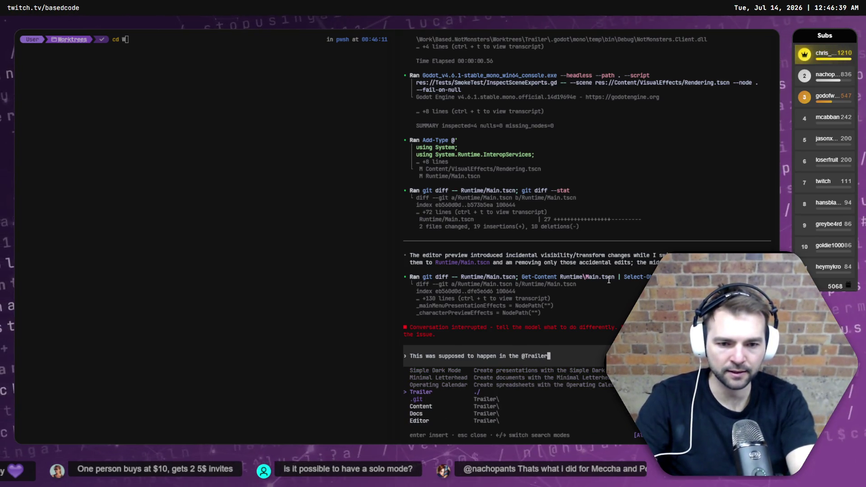
key("Return")
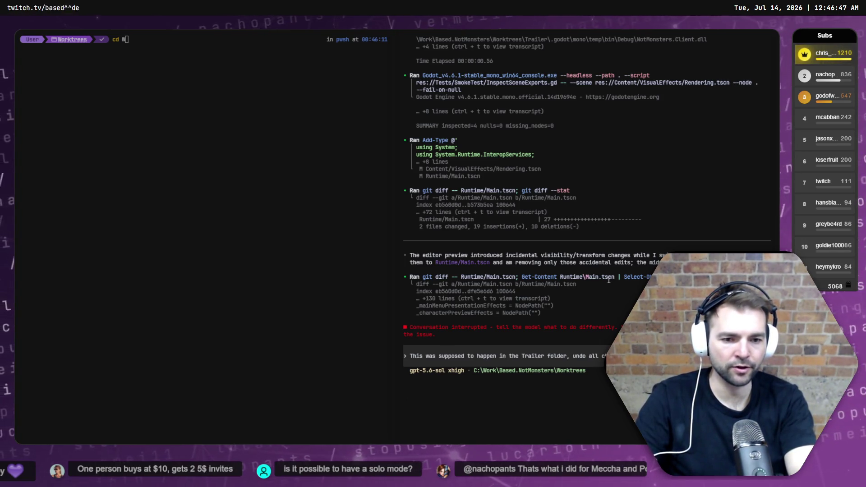
key("Return")
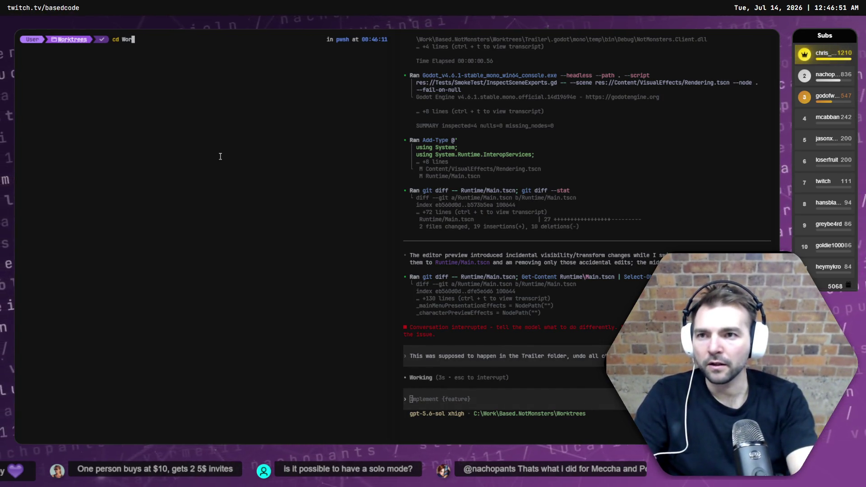
Change into the Trailer folder and open it in Fork with 'fork .'
key("ctrl+c")
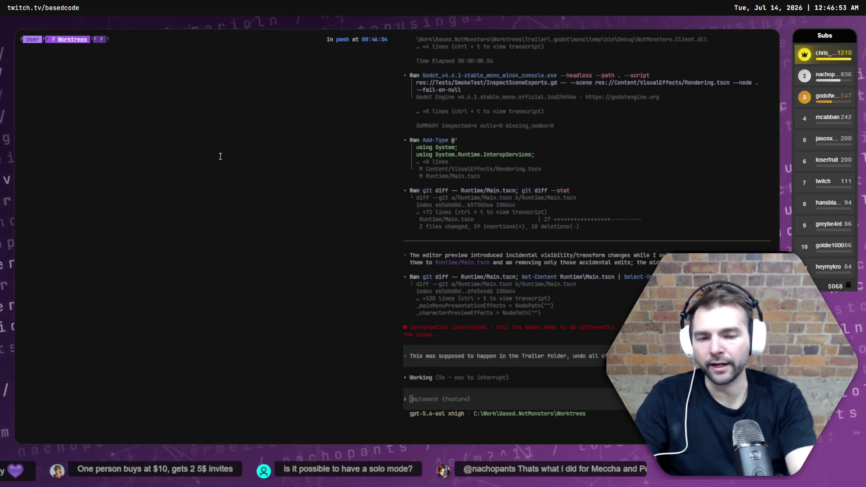
type("cd T")
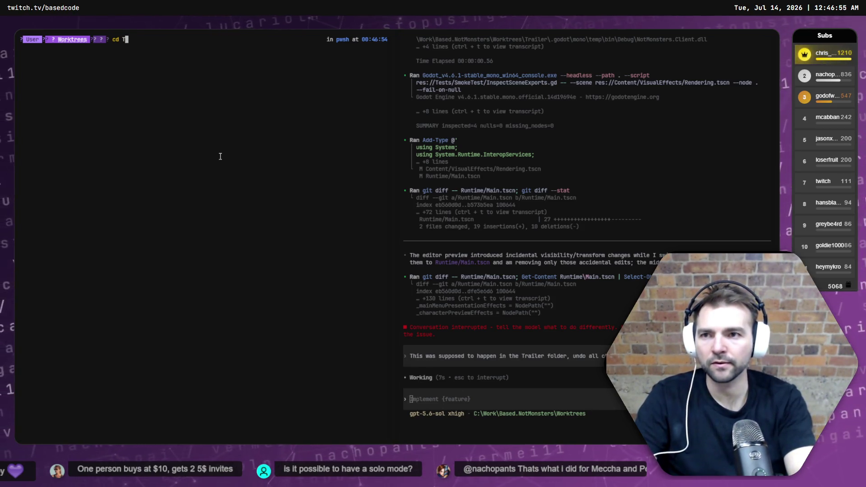
key("Tab")
key("Return")
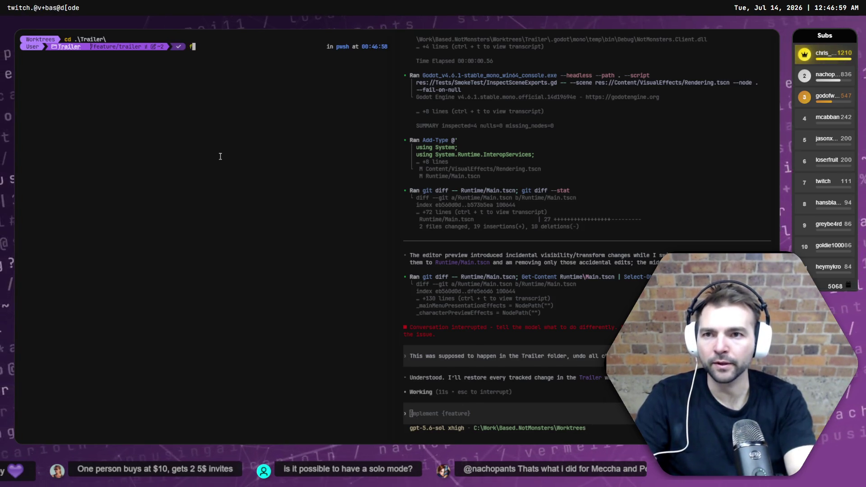
type("fi")
key("BackSpace")
type("ork .")
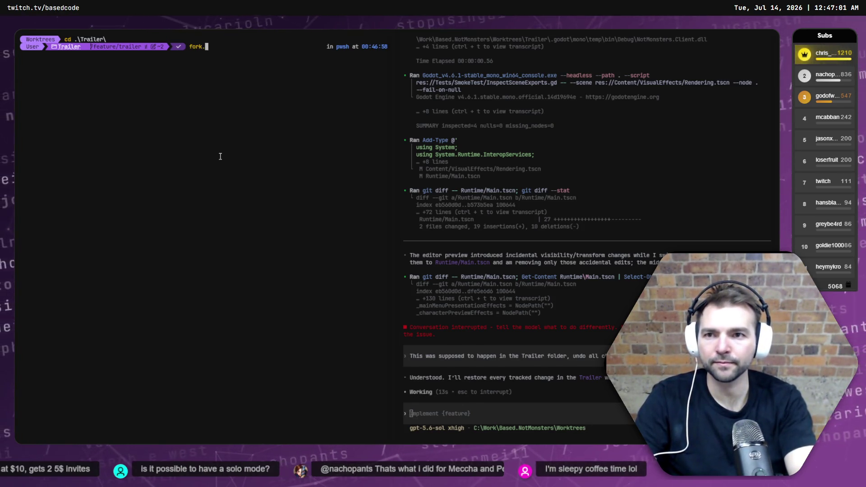
key("Return")
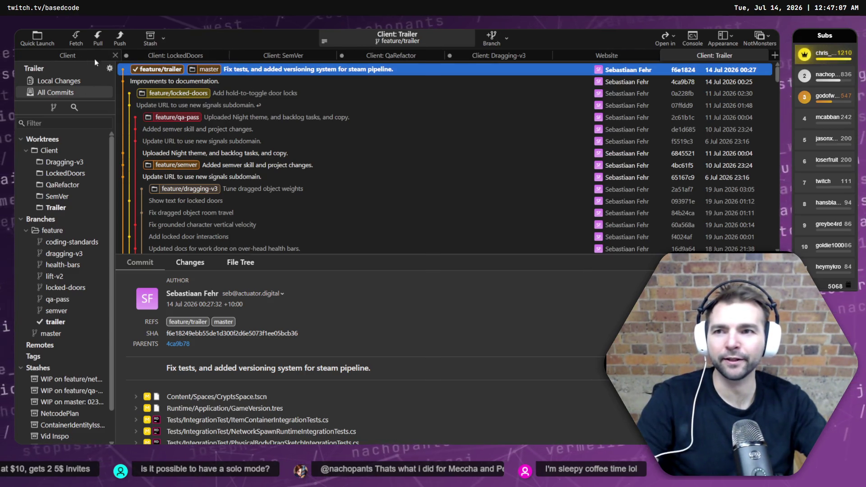
Check the LockedDoors and Trailer worktrees' local changes and commit history, then return to Godot
left_click(143, 57)
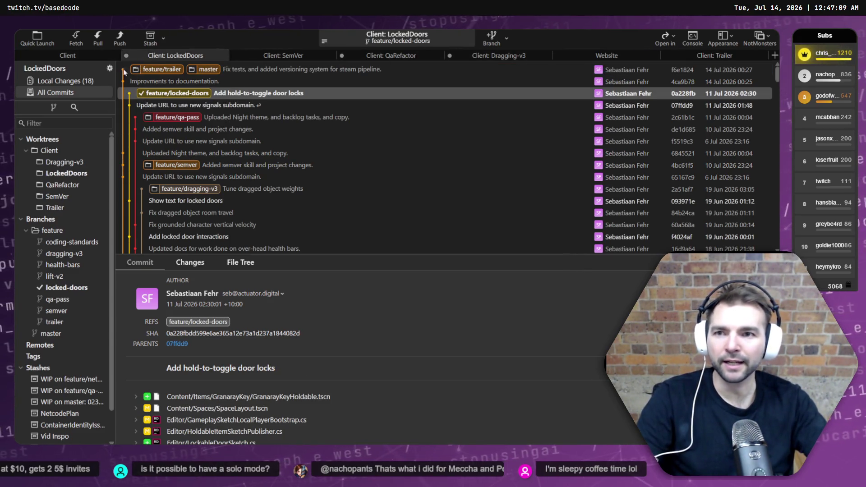
left_click(704, 56)
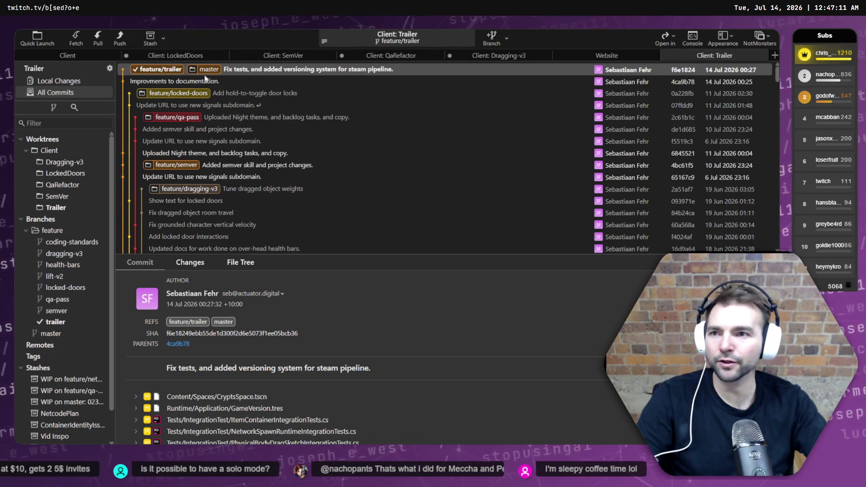
left_click(77, 86)
left_click(67, 93)
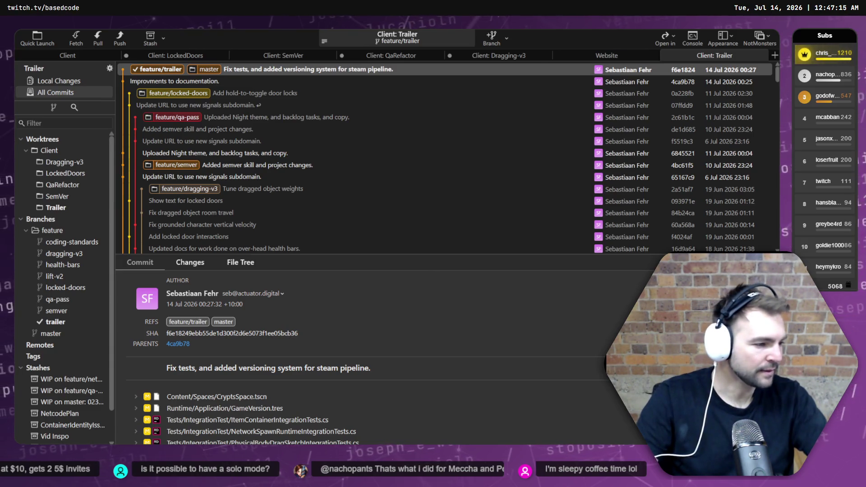
key("alt+Tab")
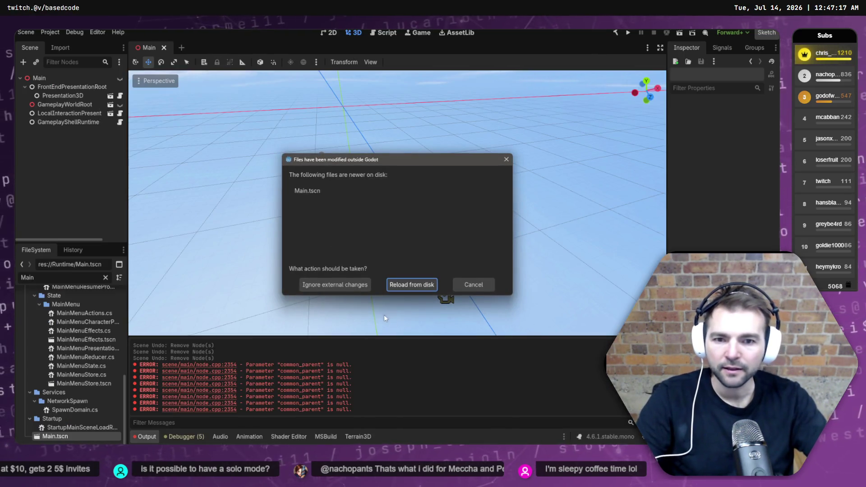
Reload Main.tscn from disk in Godot, then switch back to Fork
left_click(411, 283)
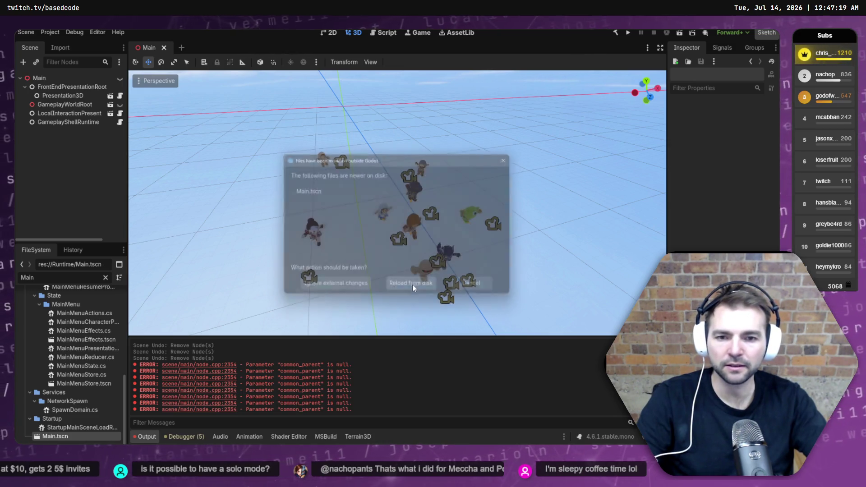
left_click(411, 283)
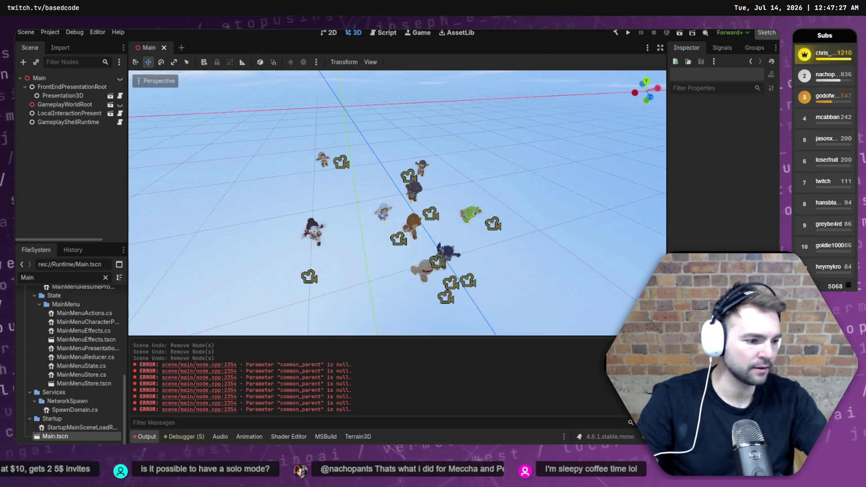
key("alt+Tab")
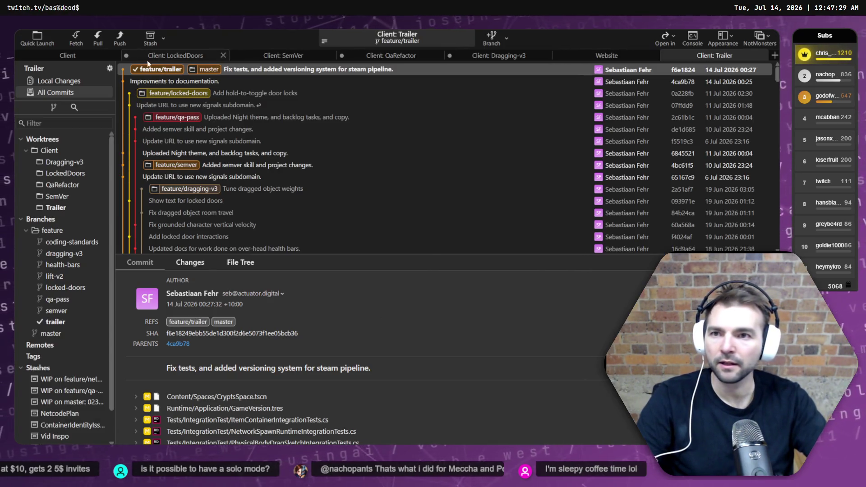
Check the Trailer worktree's local changes and the Client repository's commit history
left_click(73, 83)
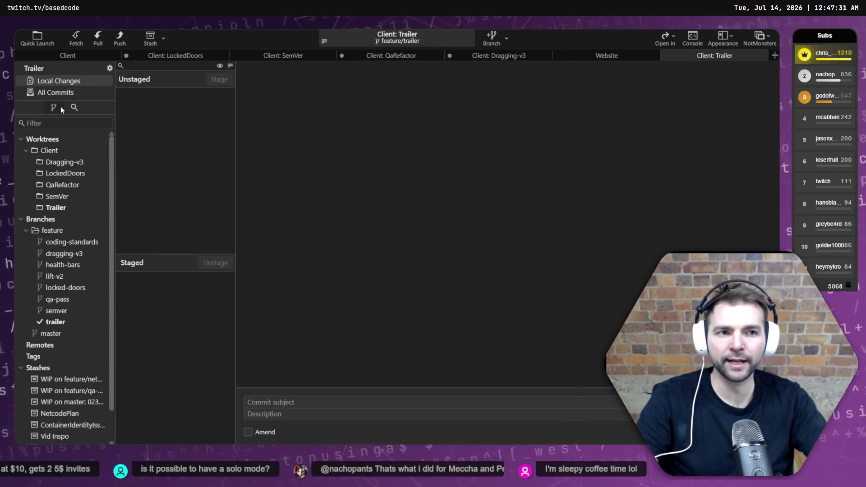
key("alt+Tab")
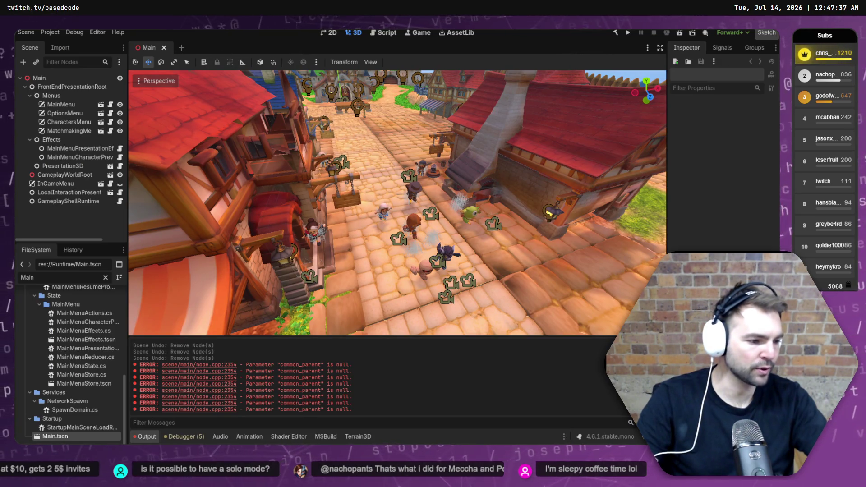
key("alt+Tab")
key("alt+Tab")
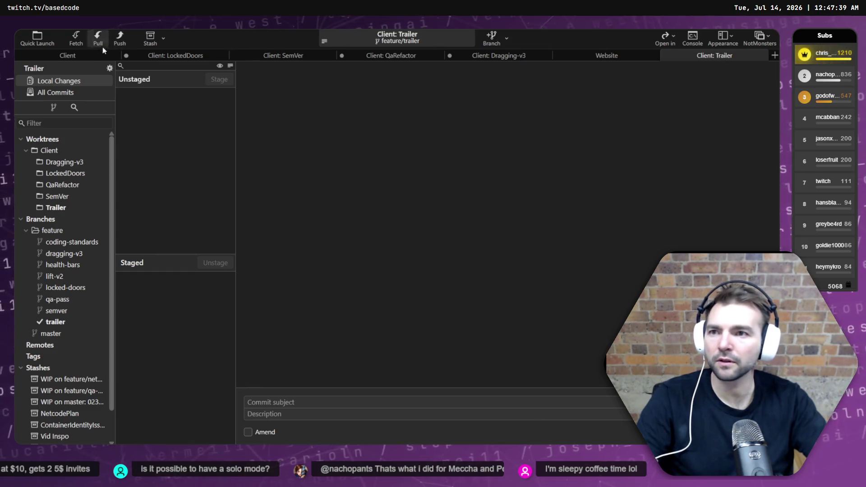
left_click(82, 56)
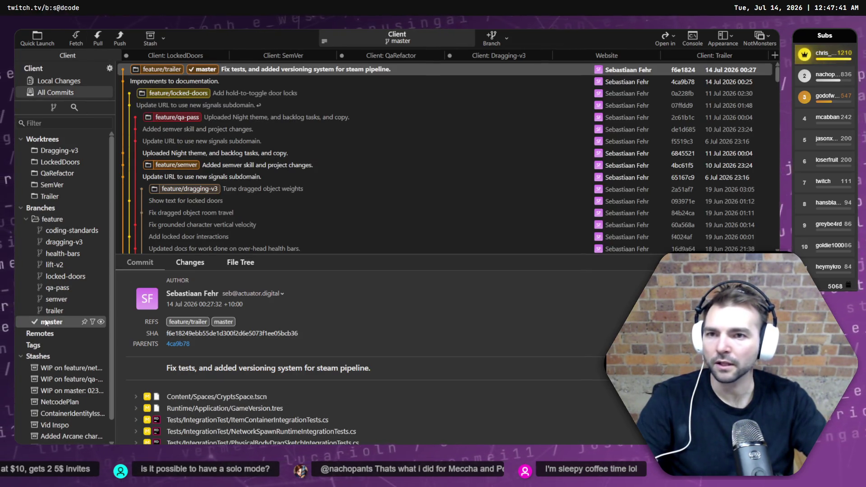
left_click(723, 58)
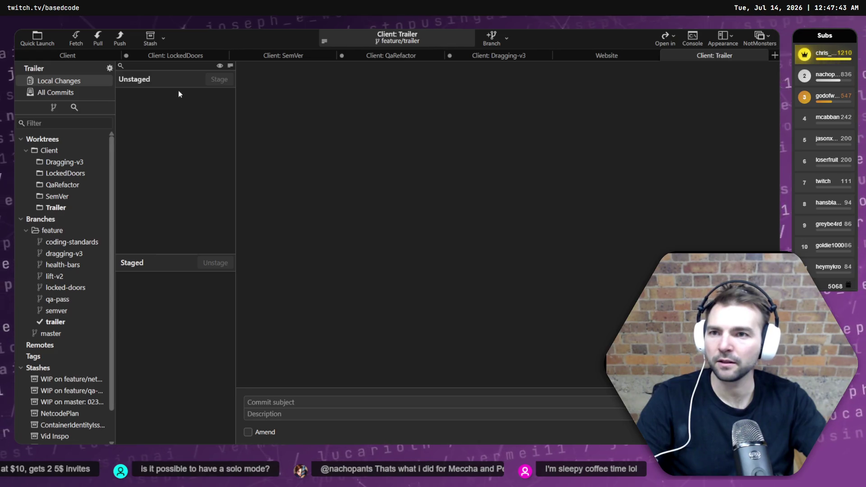
Confirm the trailer branch has no local changes, then return to Godot's Main scene view
left_click(53, 323)
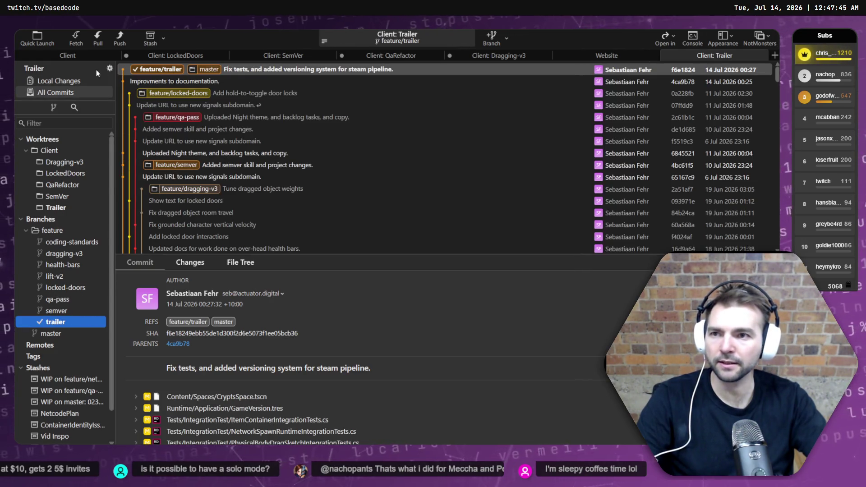
left_click(58, 81)
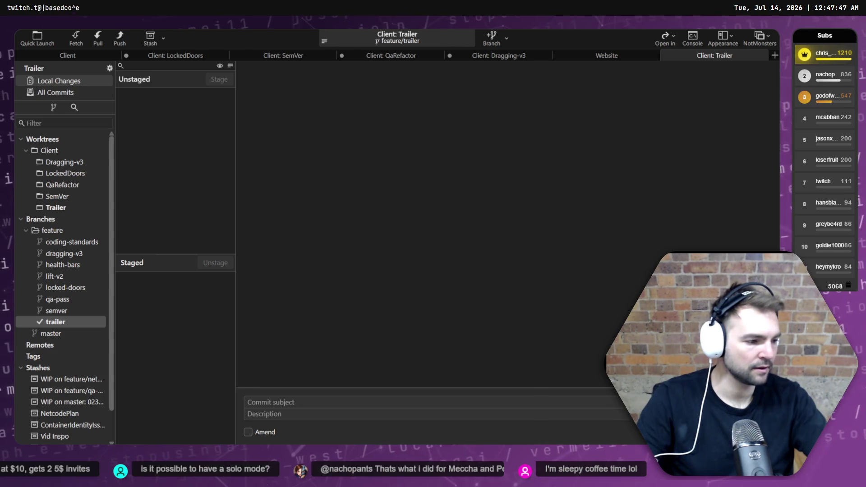
key("alt+Tab")
key("alt+Tab")
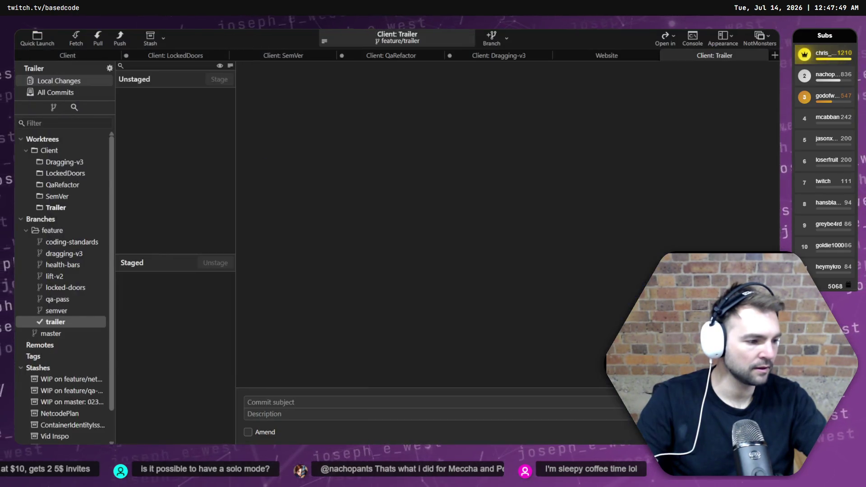
key("alt+Tab")
mouse_move(384, 153)
left_mouse_down()
mouse_move(380, 135)
mouse_move(381, 145)
left_mouse_up()
scroll(381, 154, "down", 5)
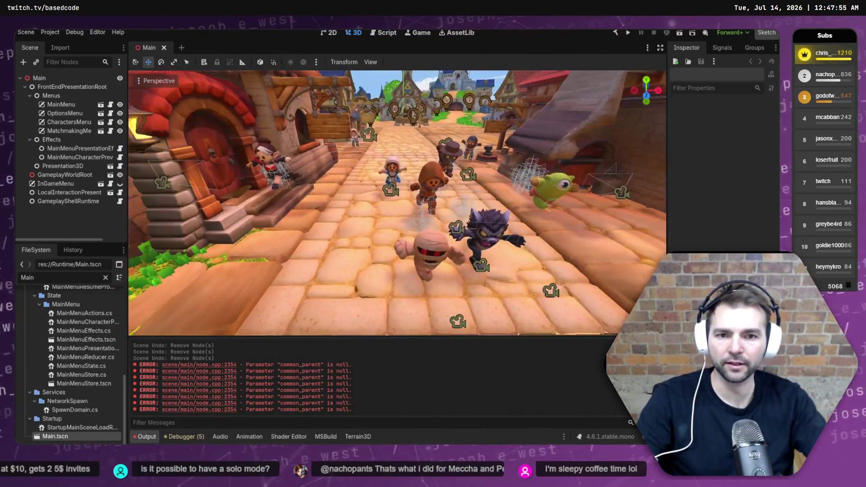
Rename the Presentation3D node to MainMenuCharacters and open its FrontEndPresentation3D scene
left_click(71, 166)
left_click(71, 166)
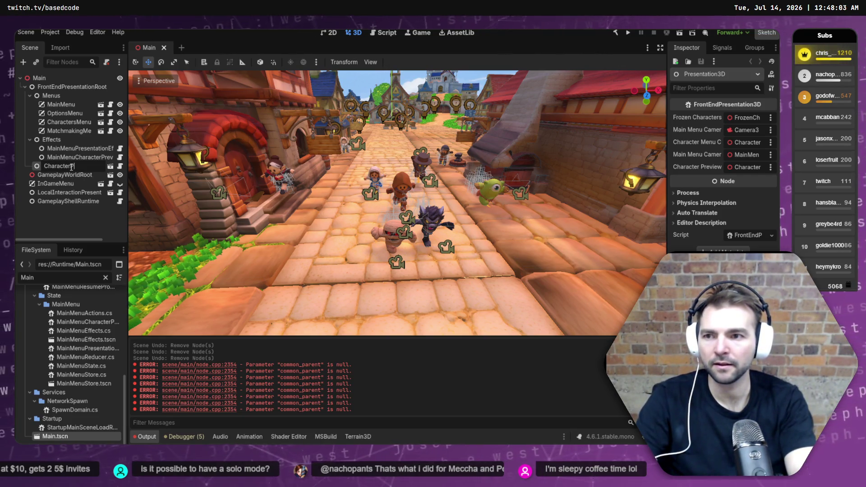
type("nuC")
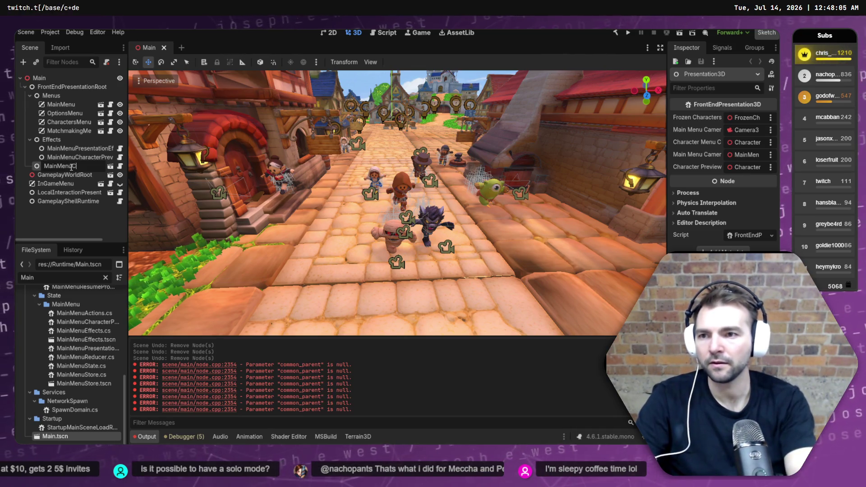
key("Return")
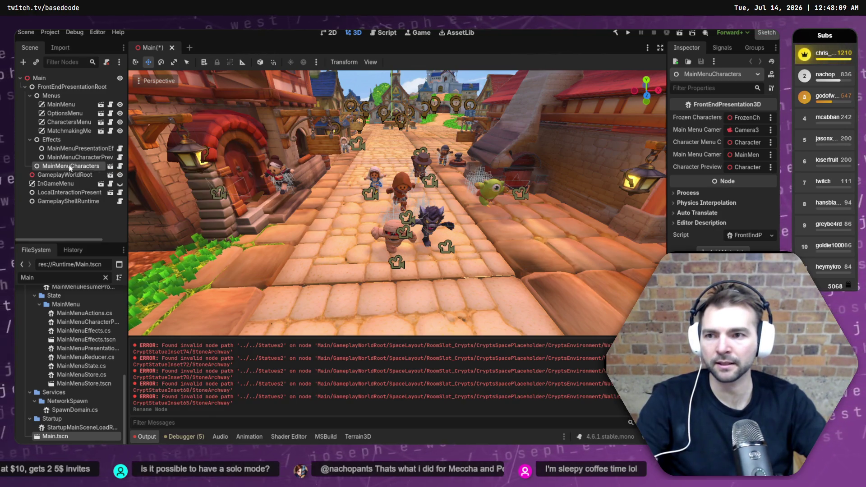
double_click(70, 166)
key("Escape")
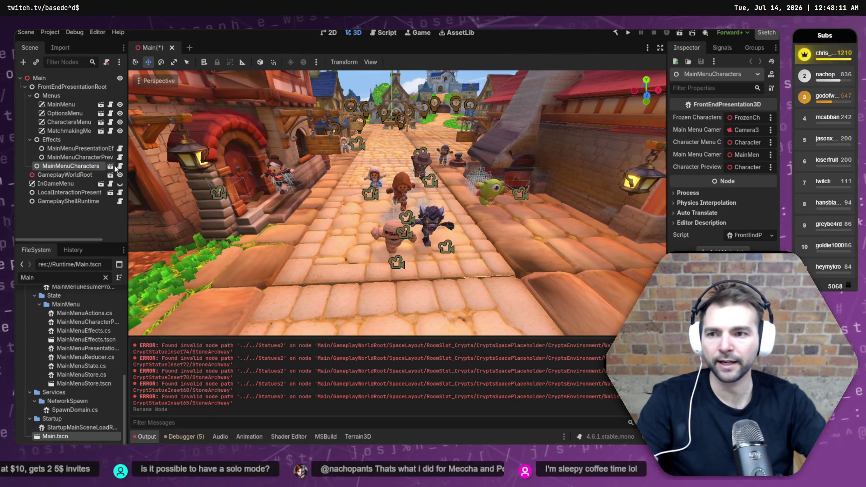
left_click(110, 166)
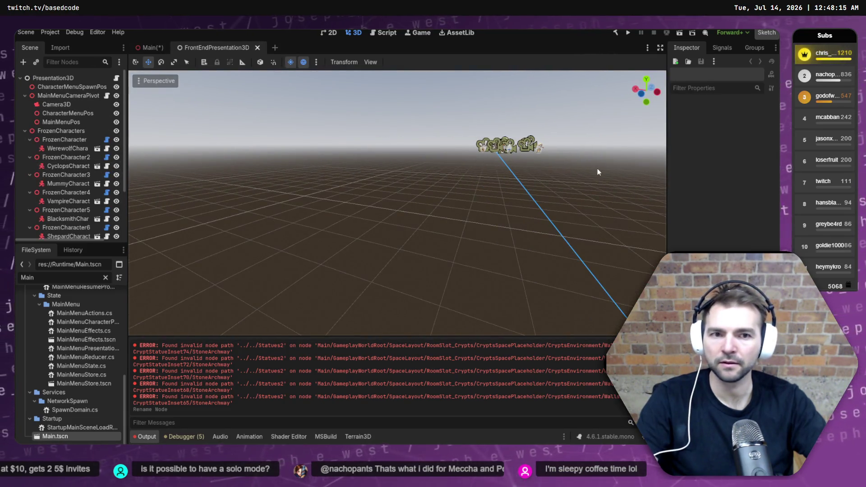
Select the werewolf's FrozenCharacter node under FrozenCharacters, then return to the Main scene
left_click(61, 130)
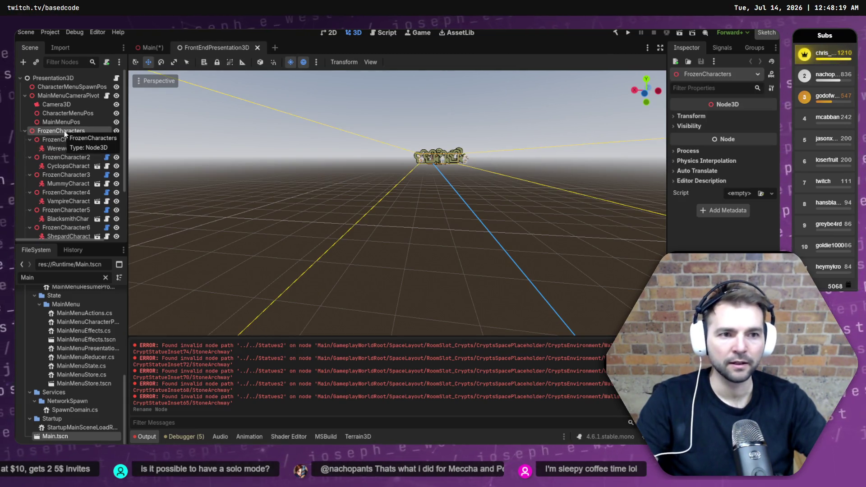
scroll(60, 196, "down", 3)
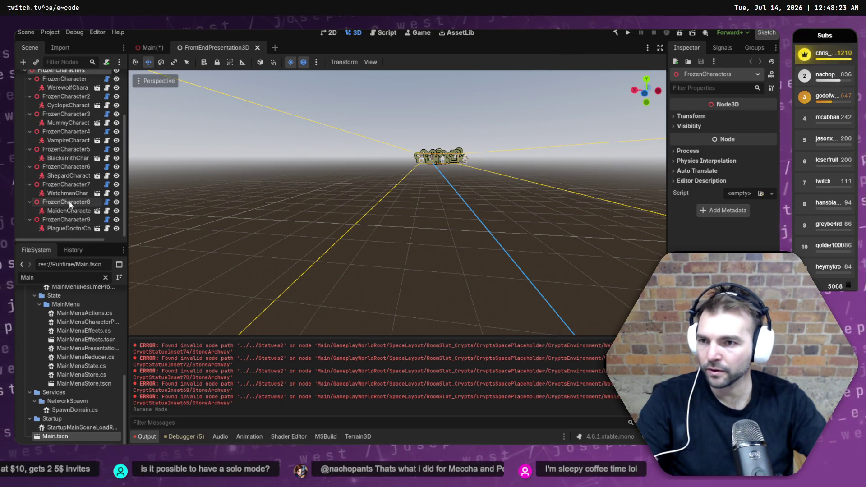
scroll(64, 150, "up", 1)
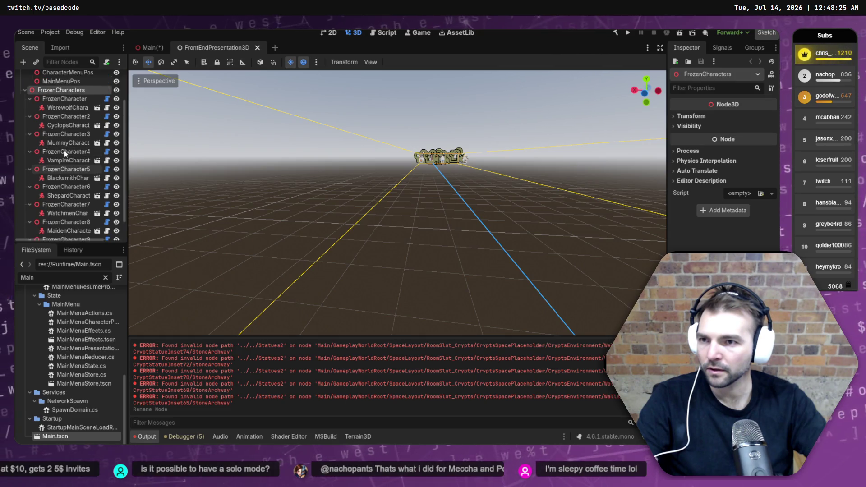
scroll(64, 150, "up", 1)
left_click(65, 119)
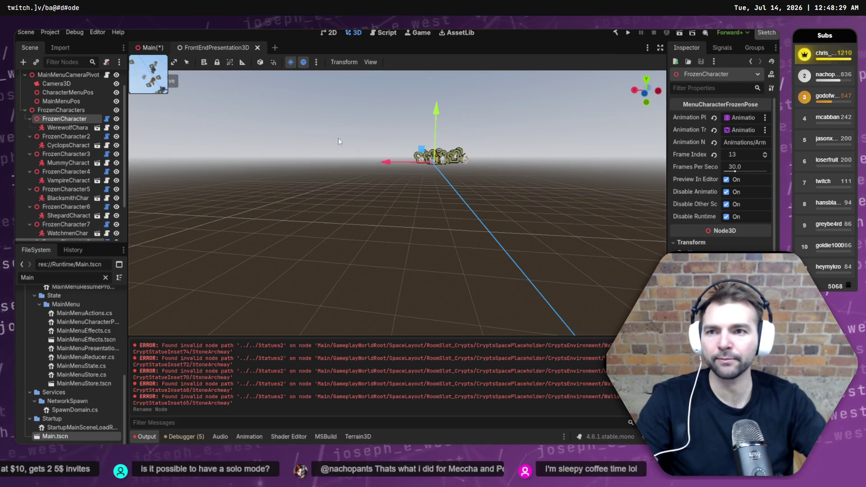
left_click(147, 48)
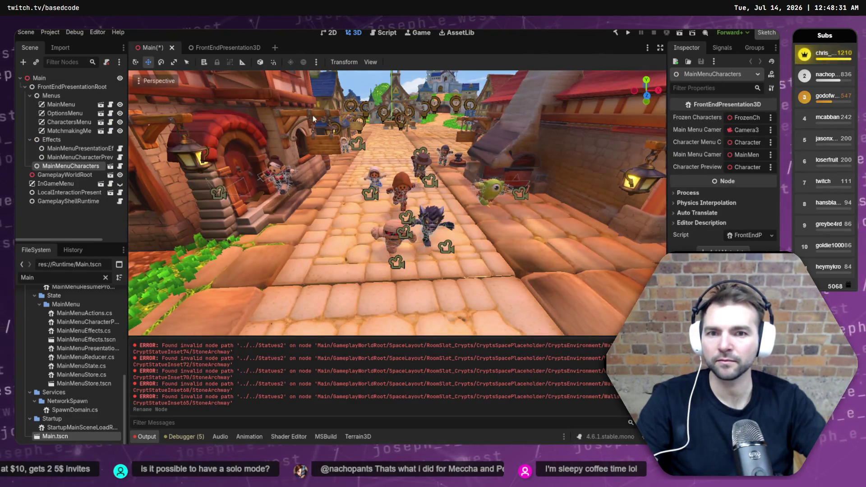
Paste the werewolf FrozenCharacter under the Main root node
key("ctrl+z")
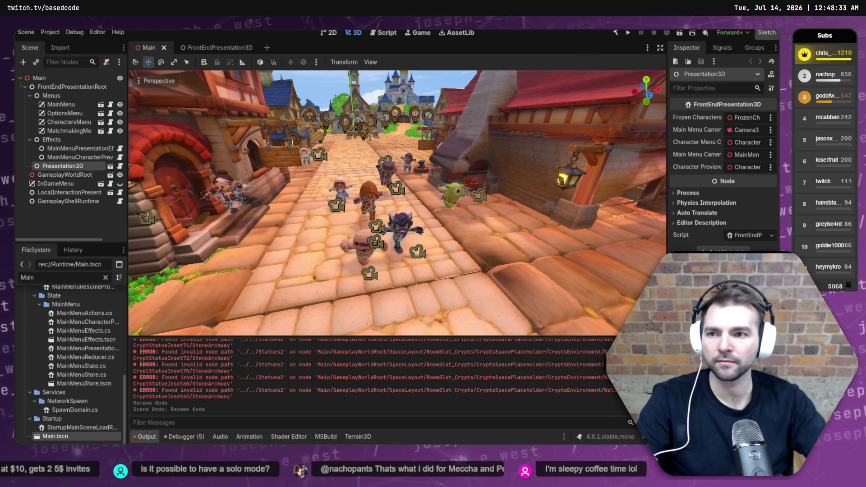
key("ctrl+shift+z")
scroll(332, 113, "down", 10)
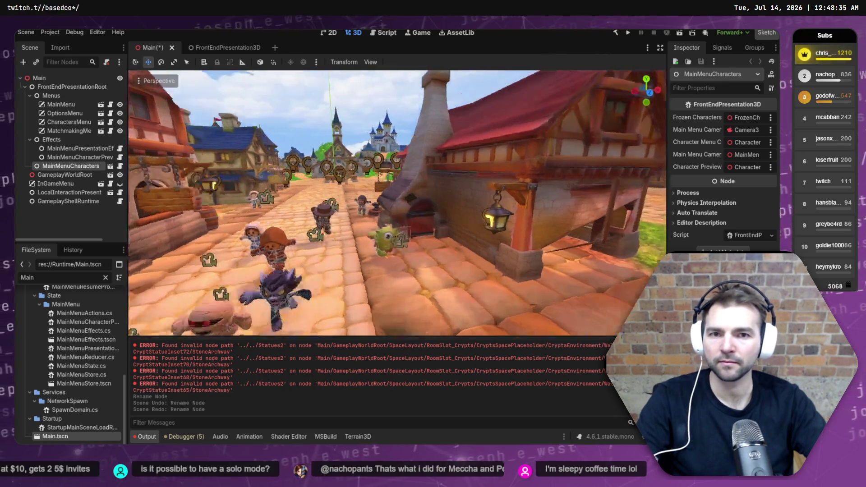
key("w")
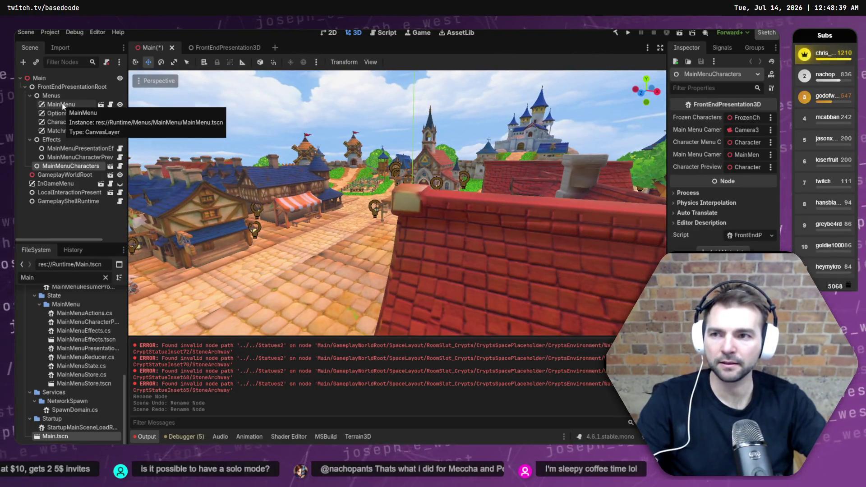
left_click(59, 79)
key("ctrl+v")
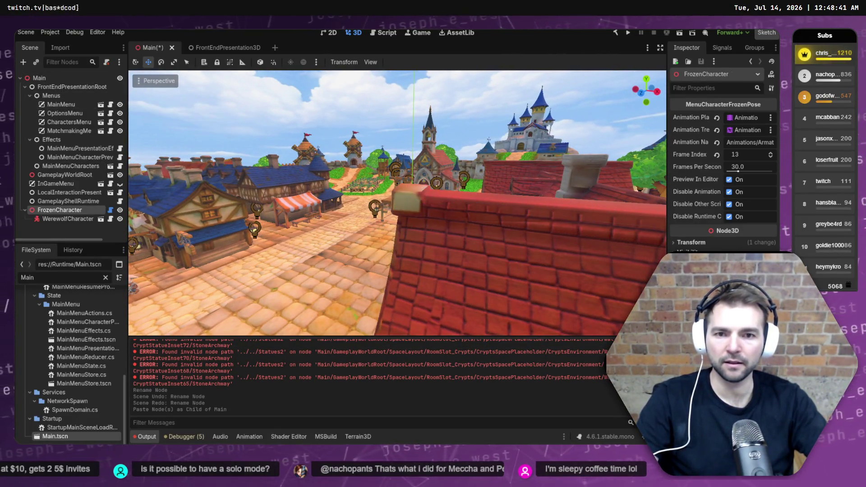
Move the werewolf onto the brick rooftop in the town and frame it closely
key("f")
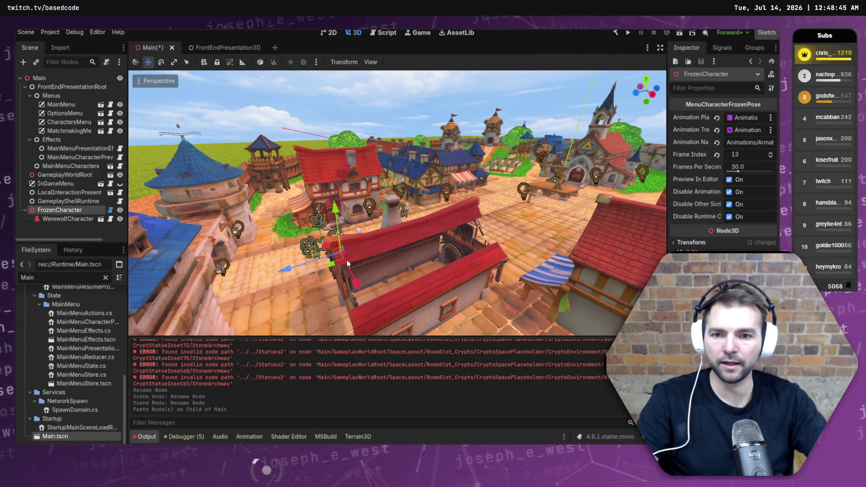
mouse_move(331, 265)
left_mouse_down()
mouse_move(540, 265)
mouse_move(570, 293)
mouse_move(595, 294)
mouse_move(620, 165)
left_mouse_up()
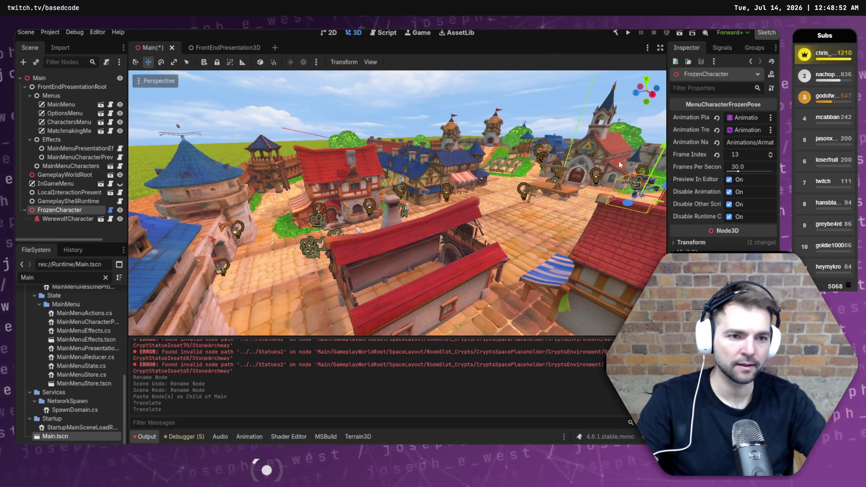
key("w")
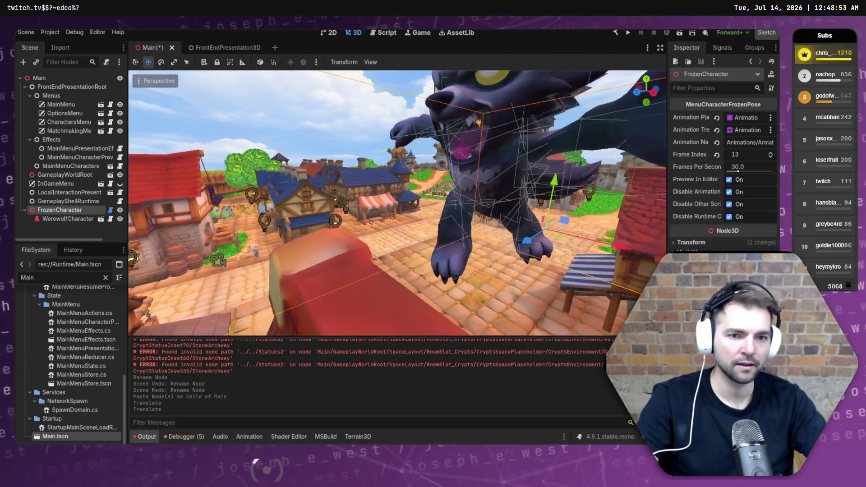
key("s")
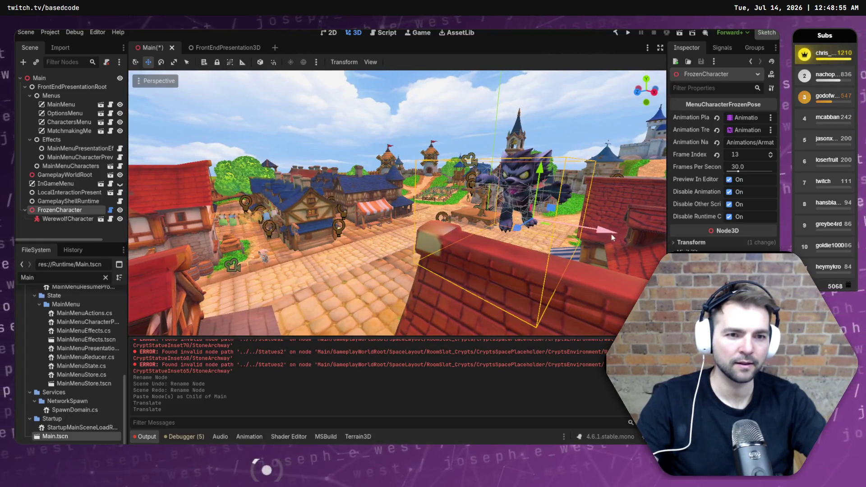
mouse_move(612, 237)
left_mouse_down()
mouse_move(480, 230)
mouse_move(476, 251)
left_mouse_up()
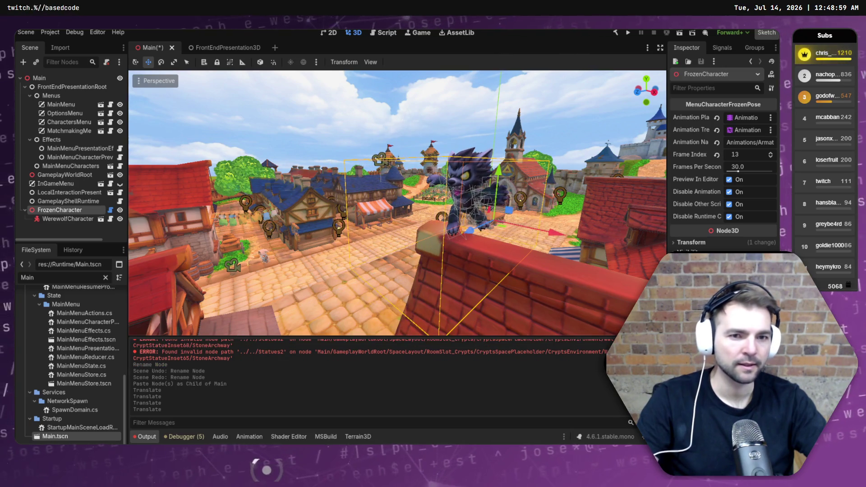
key("w")
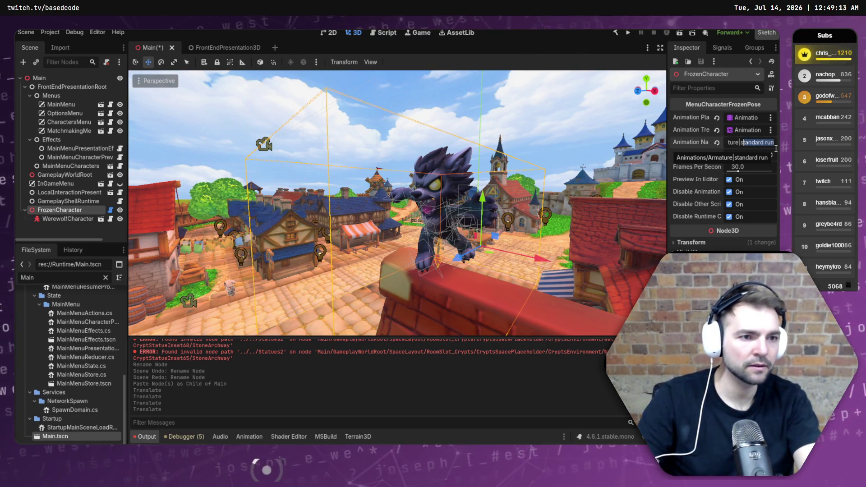
Inspect the frozen pose's animation name and node pickers unchanged, then open WerewolfCharacter for editing
type("idle")
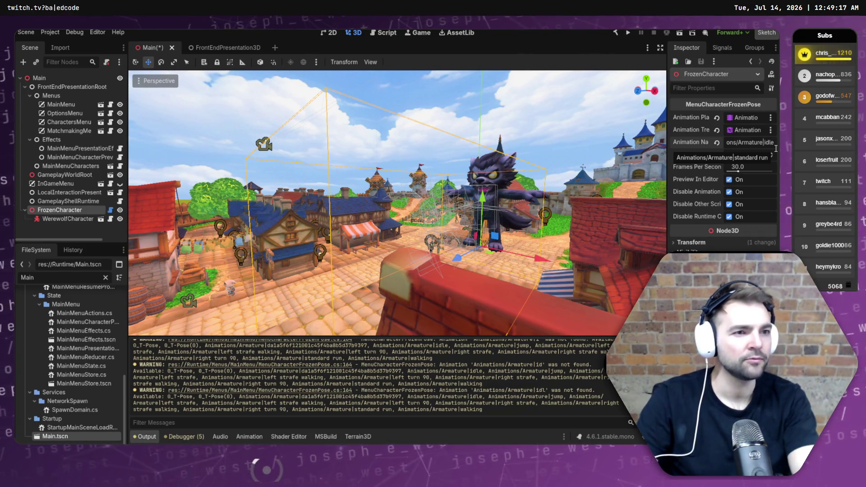
key("ctrl+z")
key("ctrl+z")
key("ctrl+z")
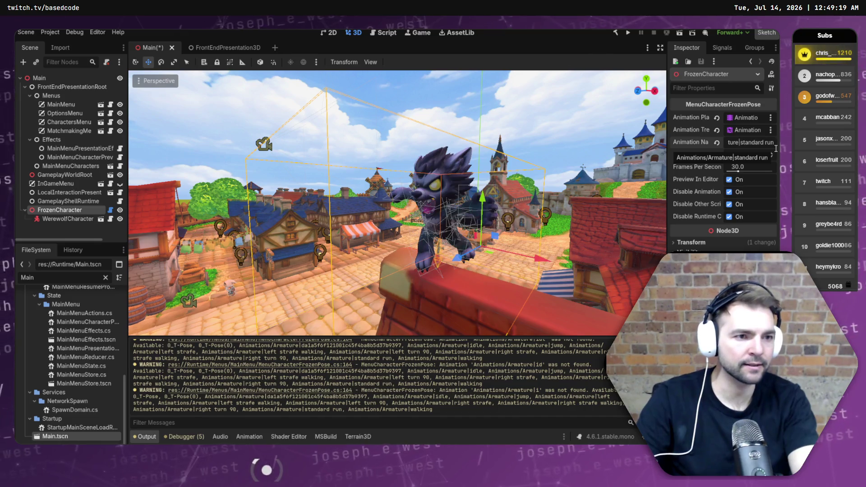
left_click(747, 131)
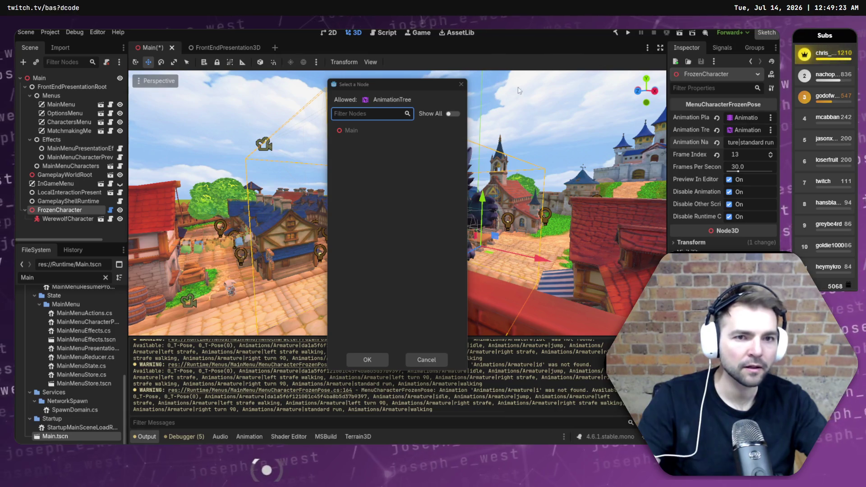
left_click(461, 85)
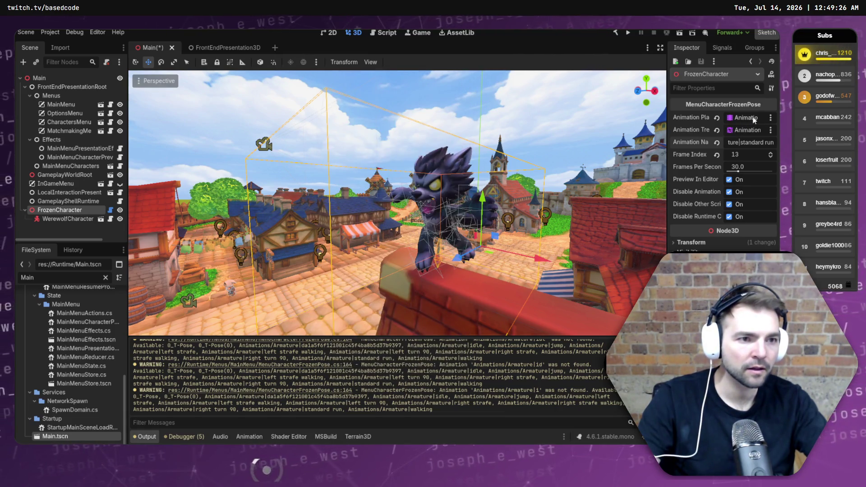
left_click(753, 119)
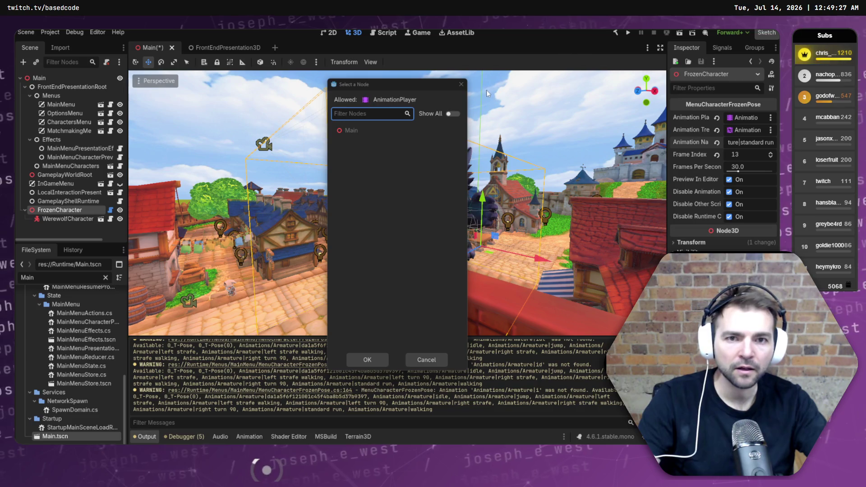
left_click(461, 84)
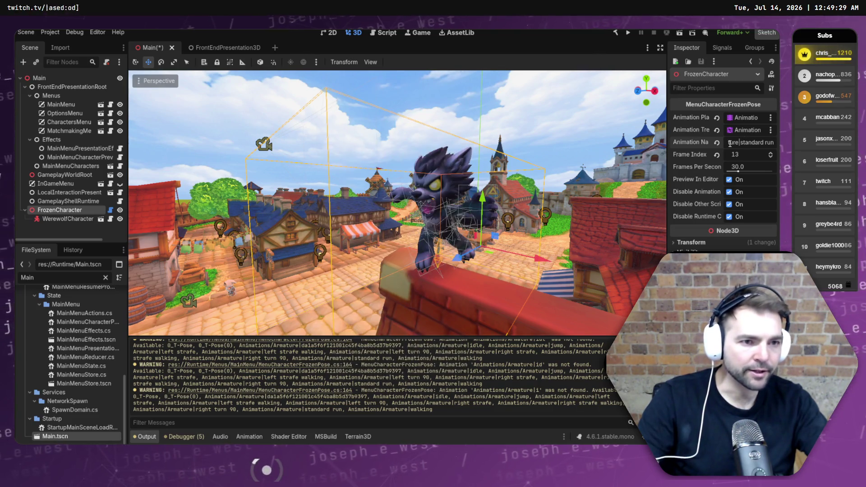
left_click(101, 220)
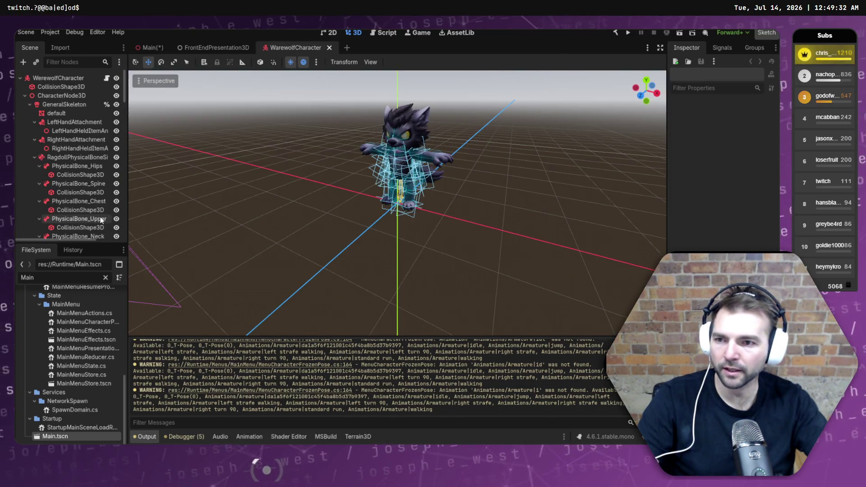
Collapse the skeleton list, reopen WerewolfCharacter and select its AnimationPlayer
double_click(60, 109)
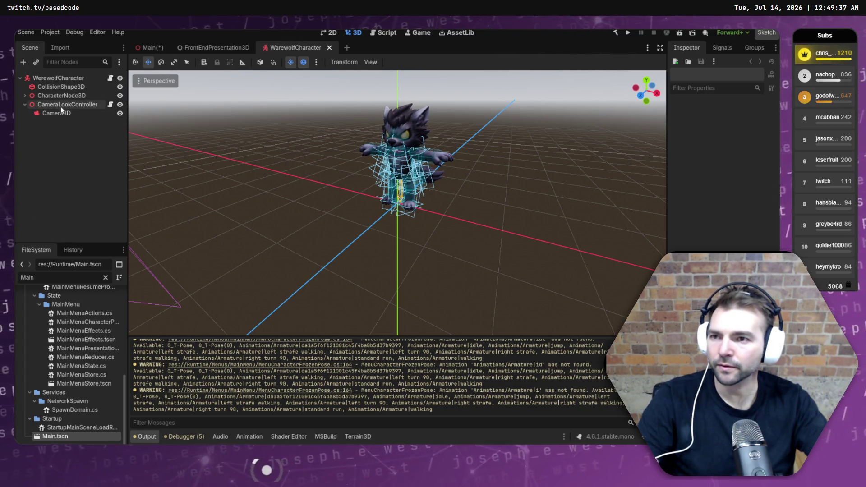
left_click(30, 105)
left_click(24, 95)
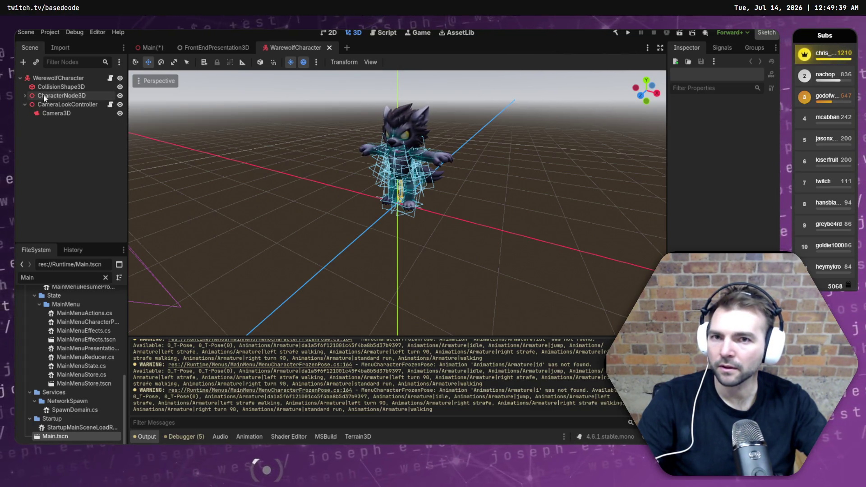
left_click(329, 47)
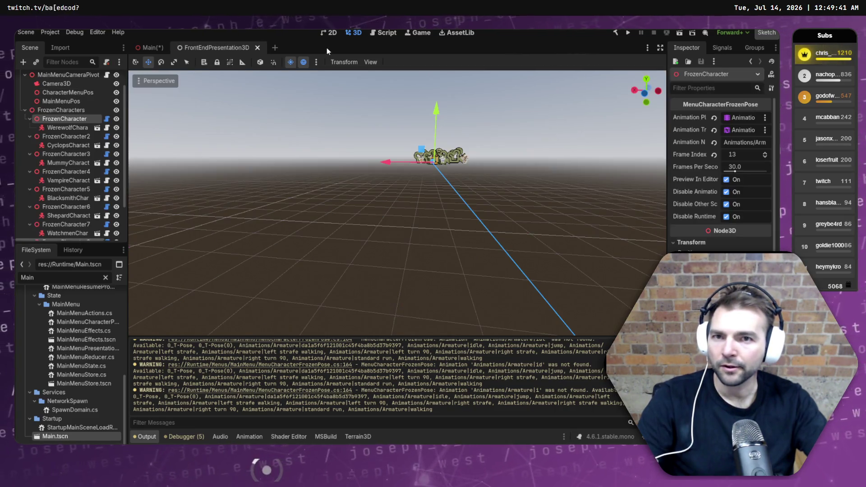
scroll(88, 122, "up", 2)
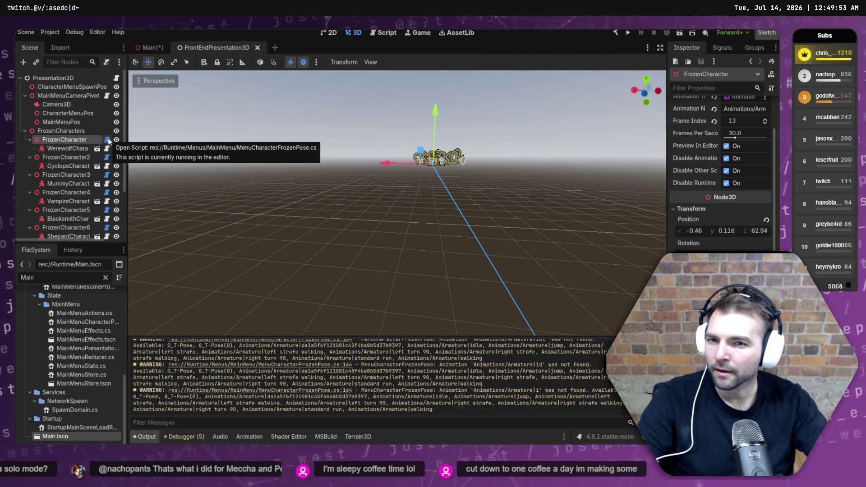
left_click(97, 149)
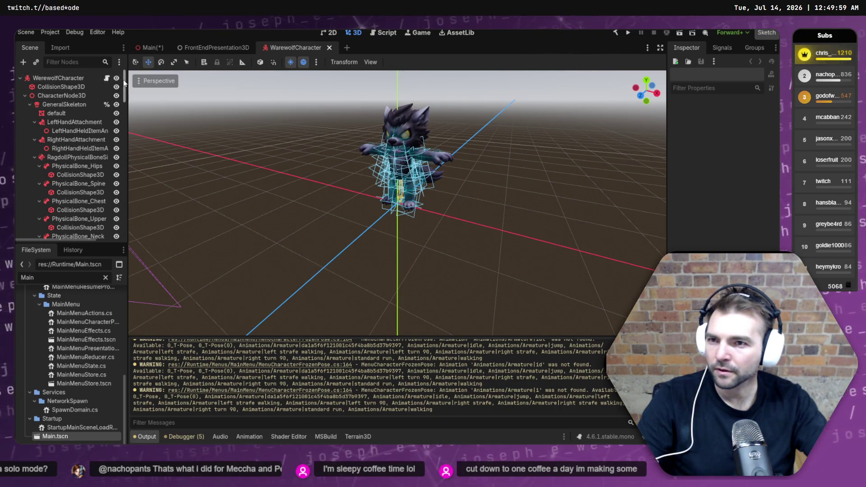
left_click_drag(125, 82, 127, 229)
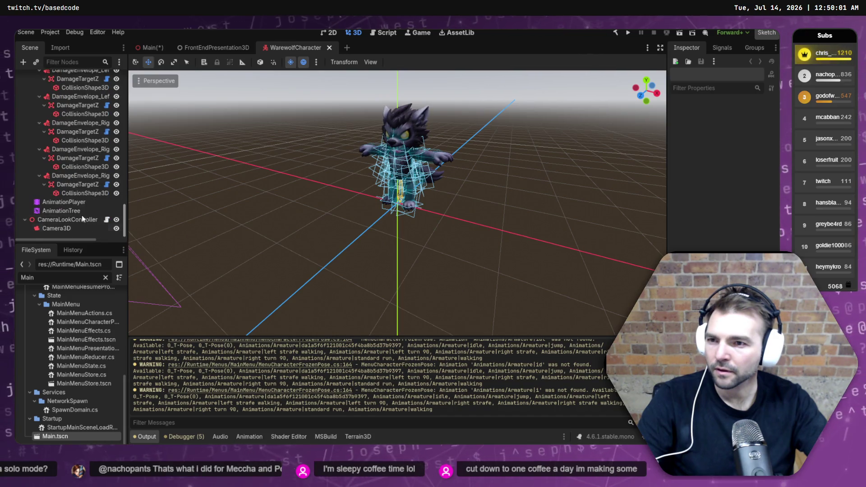
left_click(63, 202)
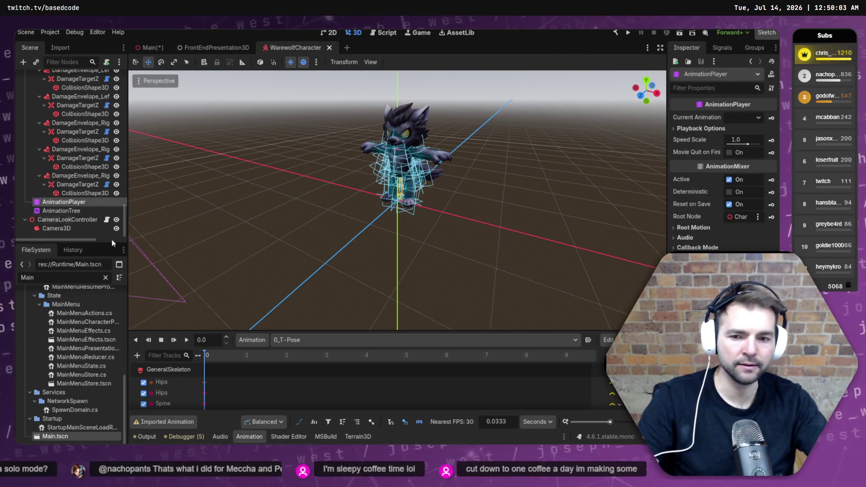
Preview the idle and jump animations, then pause idle at 1.25 seconds
left_click(309, 343)
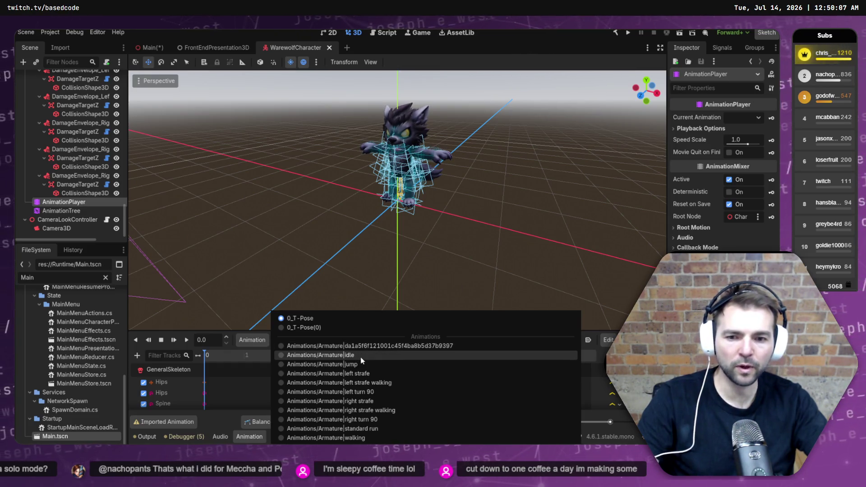
left_click(321, 355)
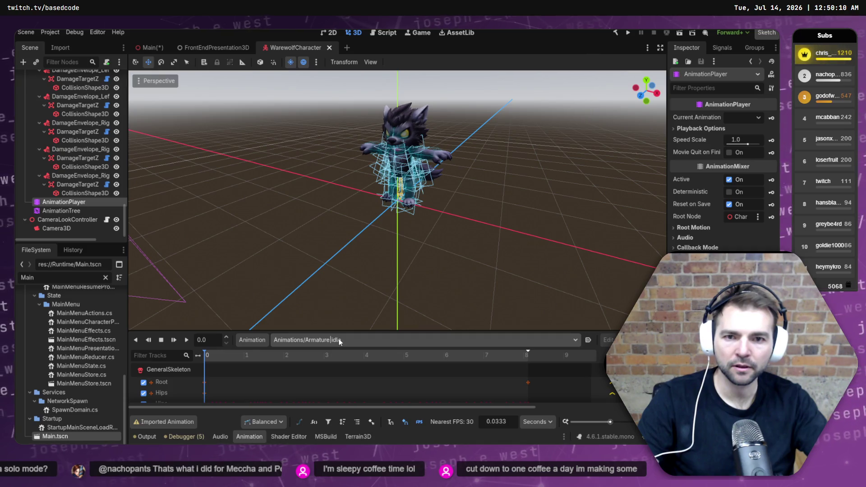
left_click(340, 341)
left_click(353, 362)
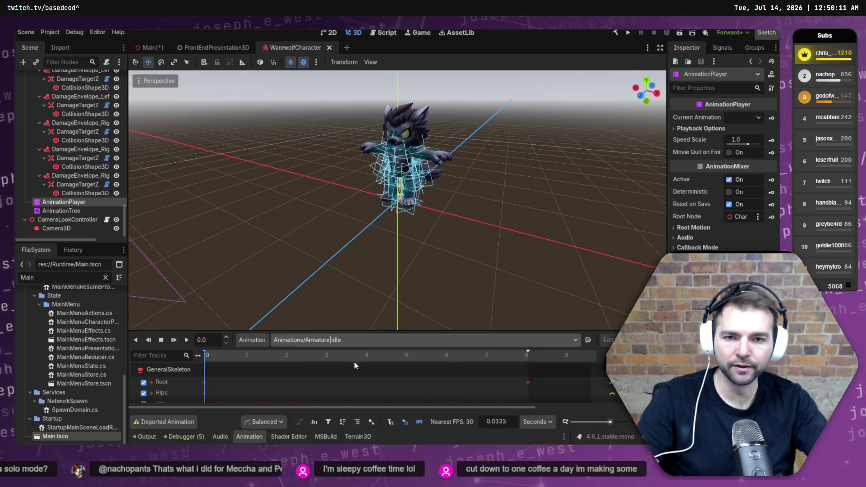
left_click(341, 341)
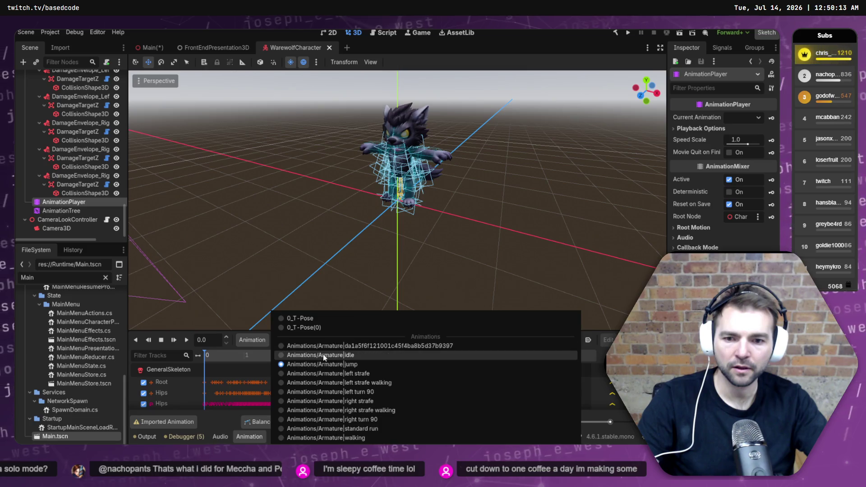
left_click(323, 353)
mouse_move(215, 359)
left_mouse_down()
mouse_move(269, 359)
mouse_move(254, 359)
left_mouse_up()
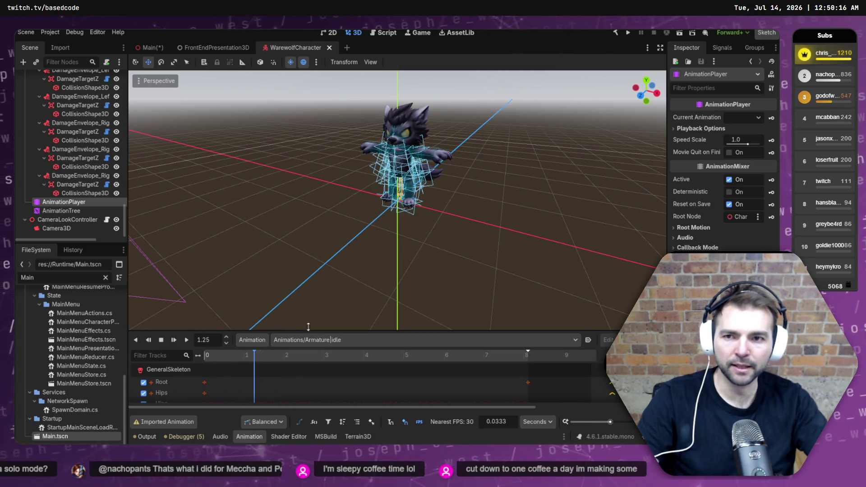
left_click(149, 48)
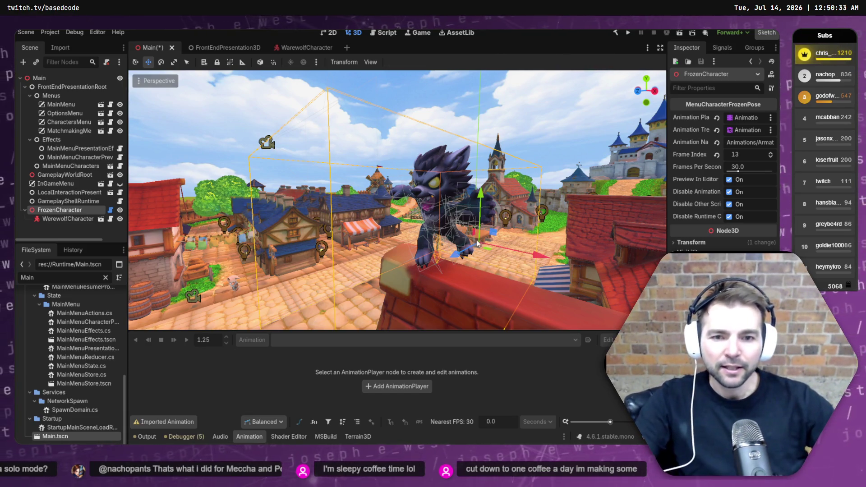
Reframe the view on the rooftop werewolf, then switch to the terminal
left_click_drag(545, 165, 478, 173)
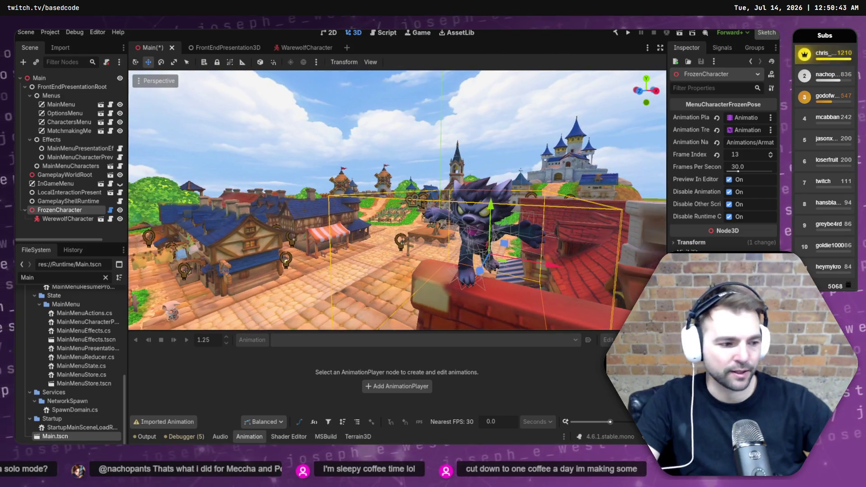
key("alt+Tab")
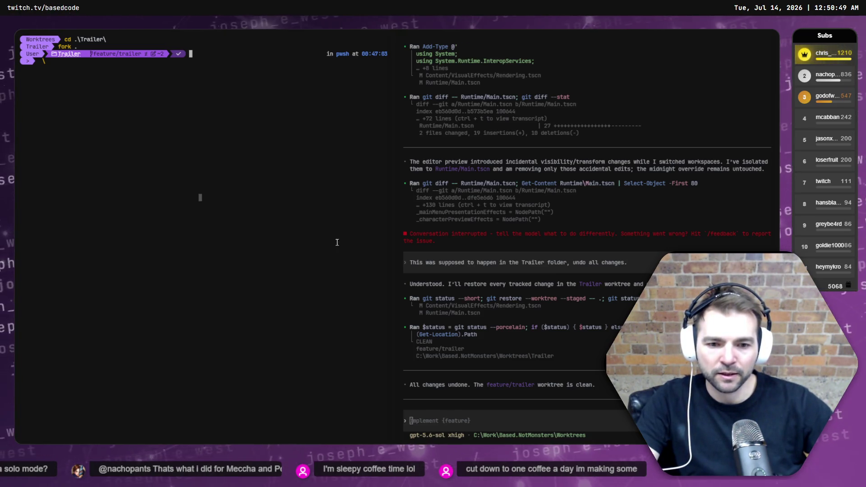
Quit the running Codex session and relaunch Codex from the Trailer worktree folder
left_click(508, 288)
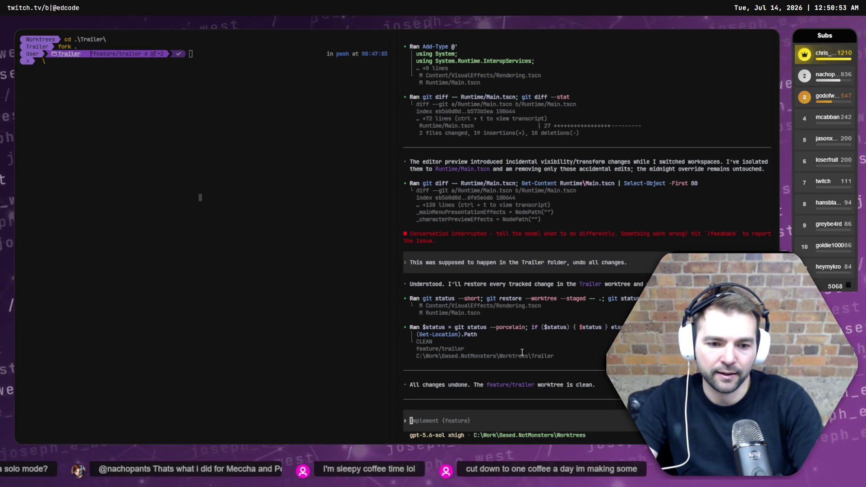
key("ctrl+c")
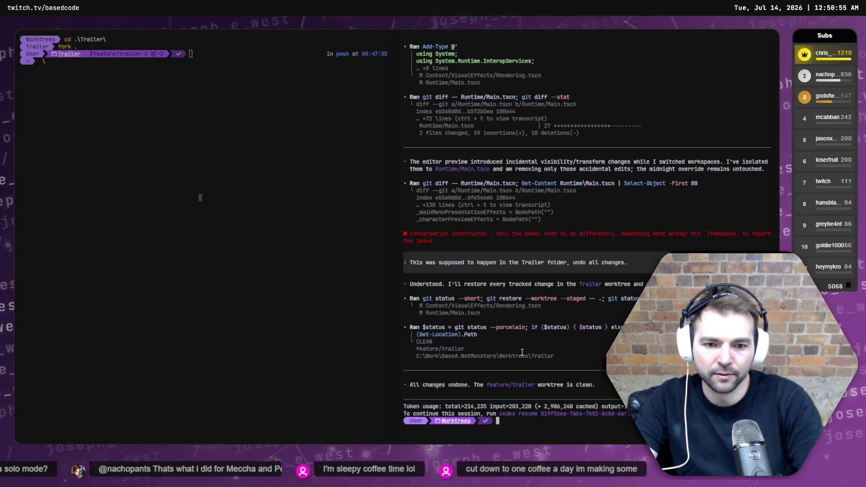
type("Trailer\\")
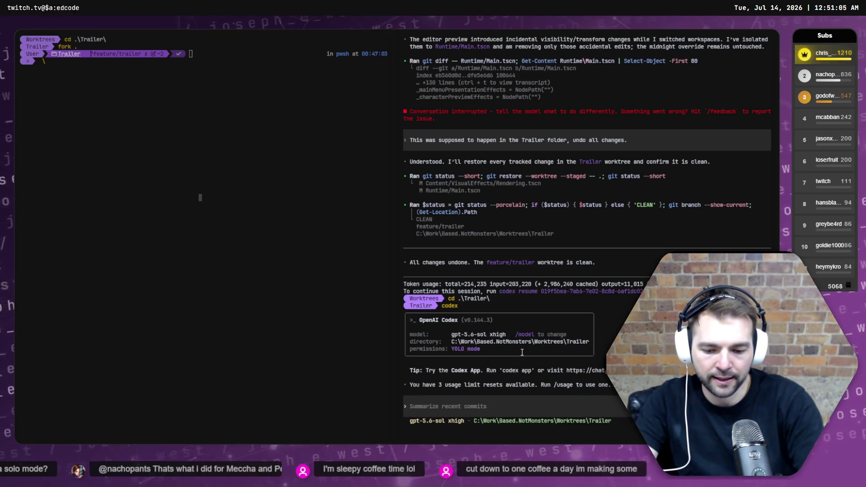
Begin the Codex prompt: 'We're going to be using this worktree to frame up shots for the game's trailer.'
type("We're goingt")
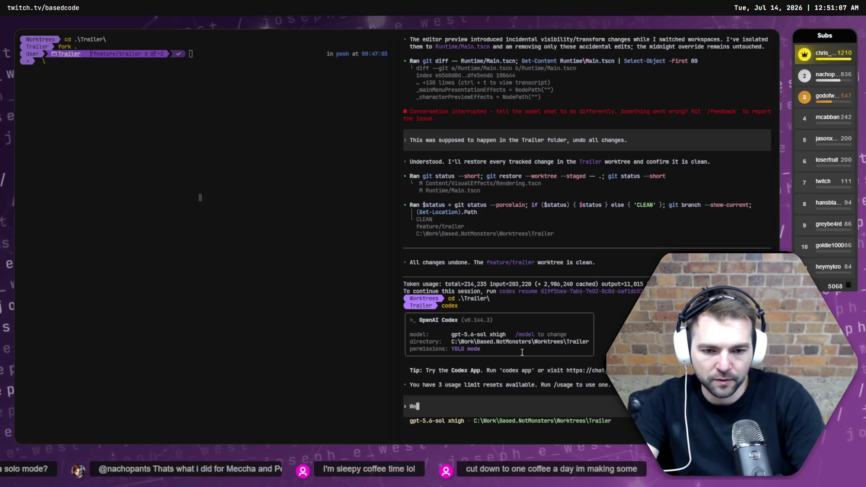
key("BackSpace")
type("to be us")
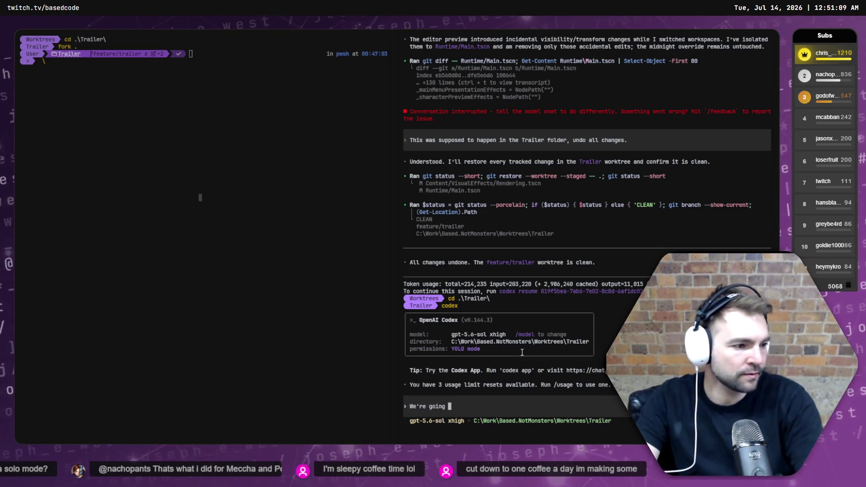
type("ing this ")
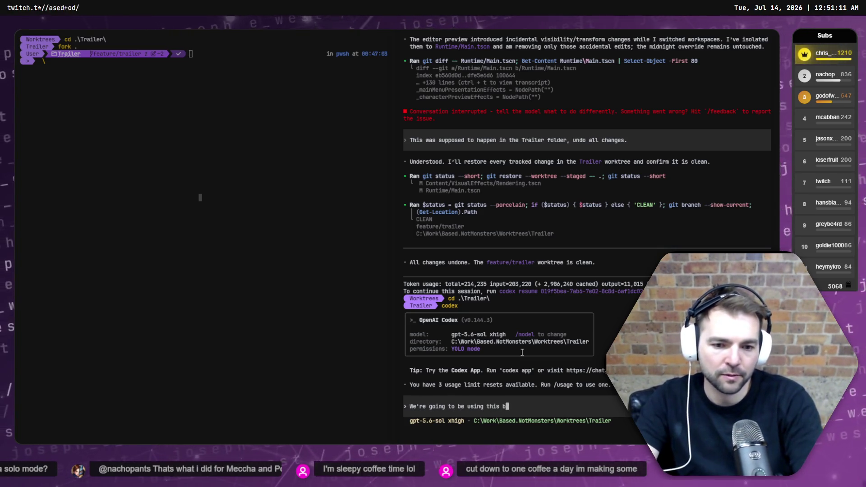
type("worktree to")
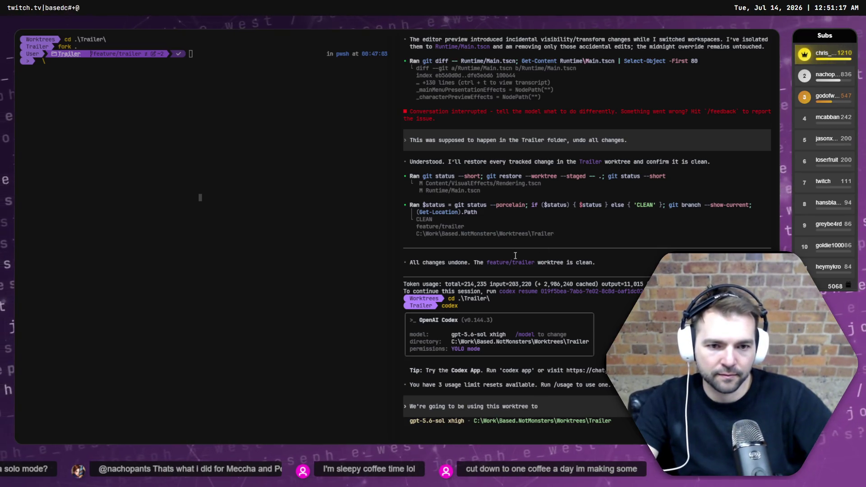
key("ctrl+shift+p")
left_click_drag(573, 238, 18, 209)
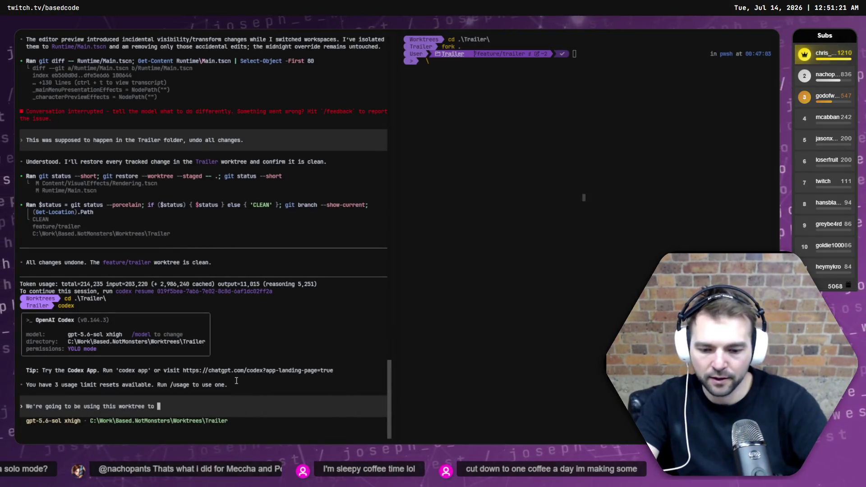
type("fraME UP")
key("BackSpace")
key("BackSpace")
key("BackSpace")
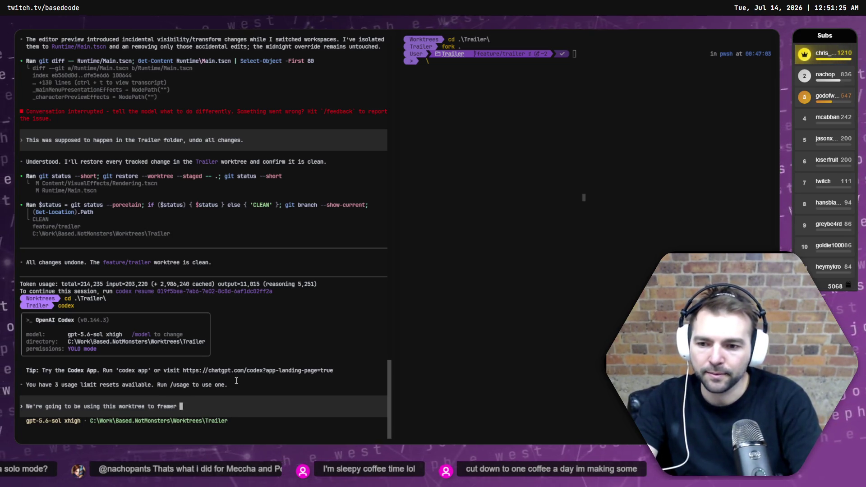
key("BackSpace")
key("BackSpace")
type("up shots for the ga")
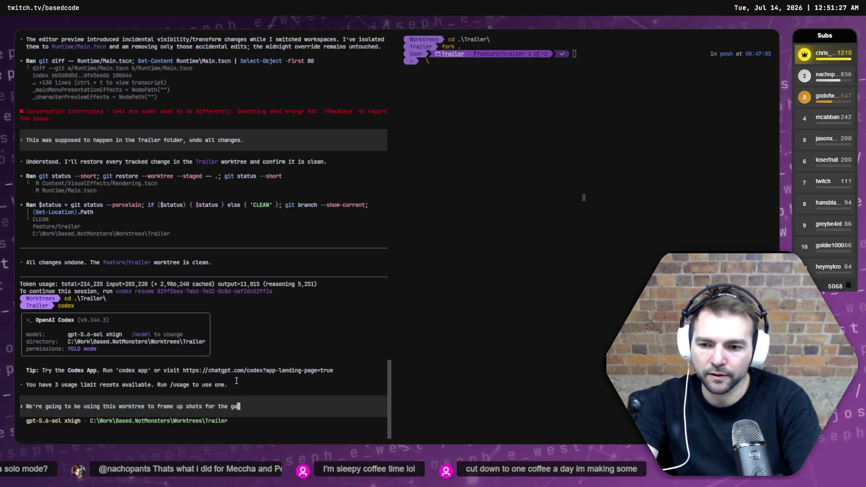
type("me's trail")
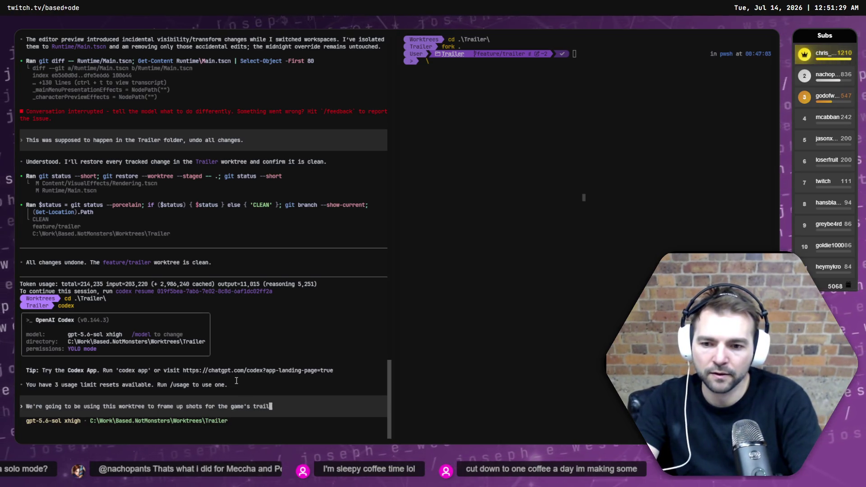
type("er.")
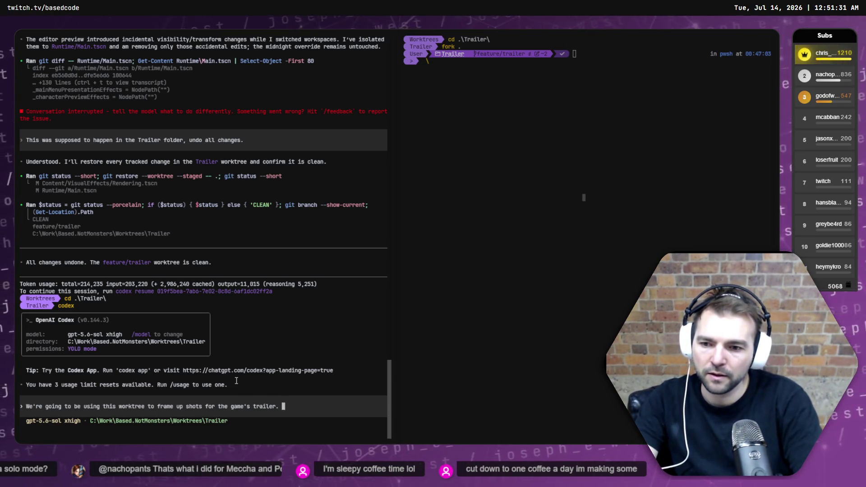
type("  \\")
Reference Runtime\Main.tscn and submit the request to set the editor's time of day to nighttime
key("Return")
type("\\")
key("Return")
type("The first sh")
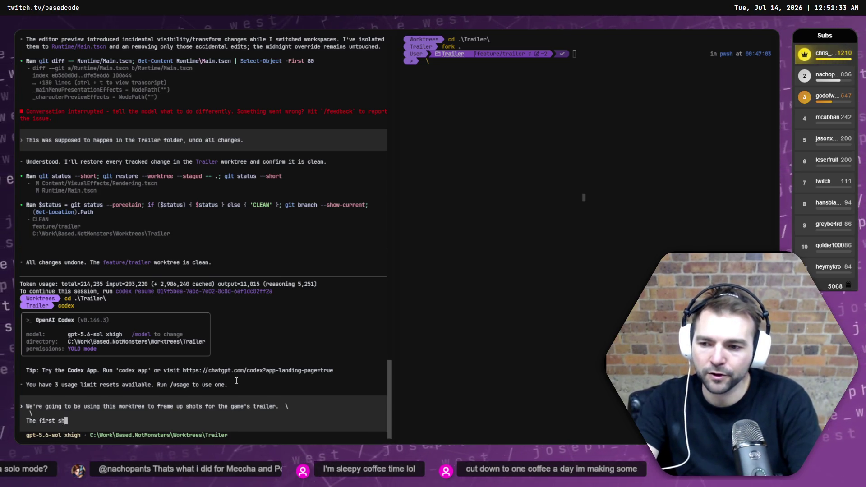
type("uires that the warewho")
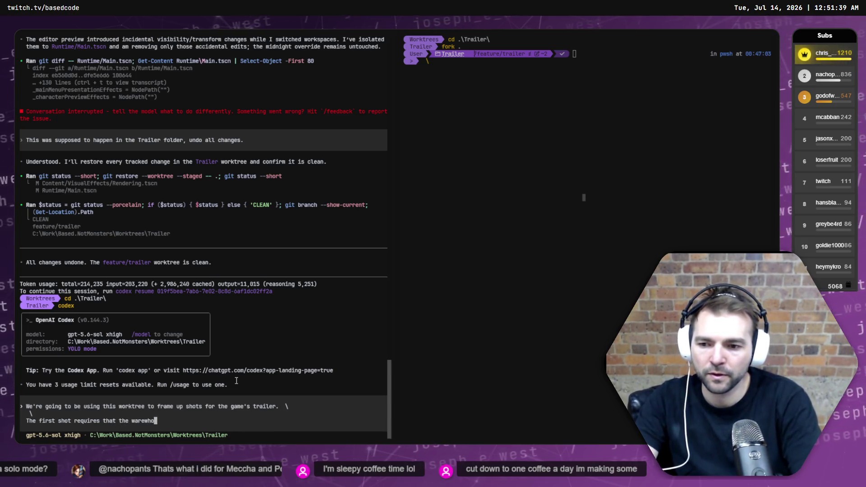
type(" @Main")
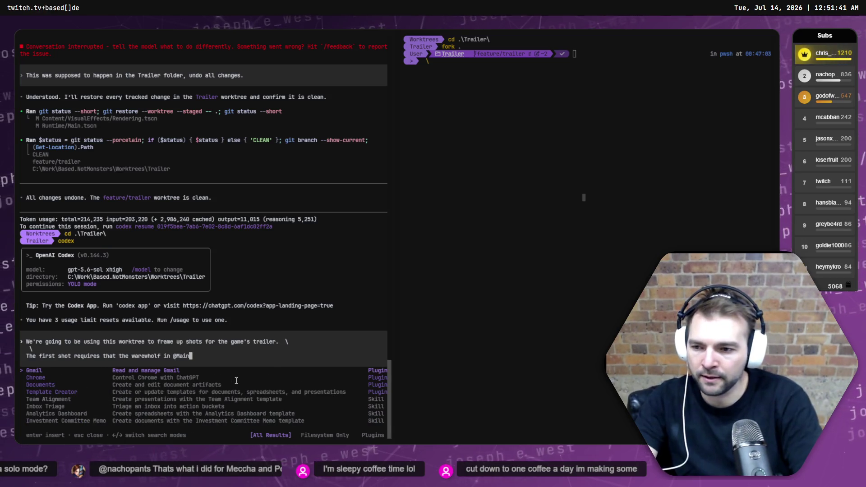
type(".")
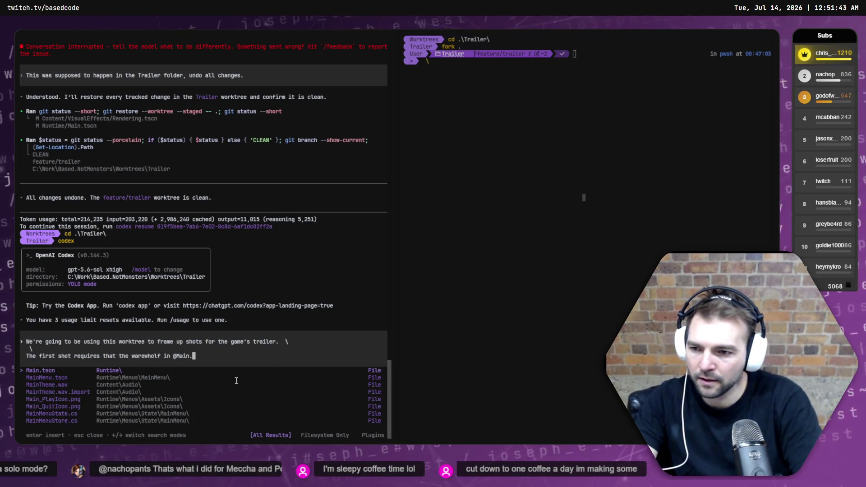
key("Return")
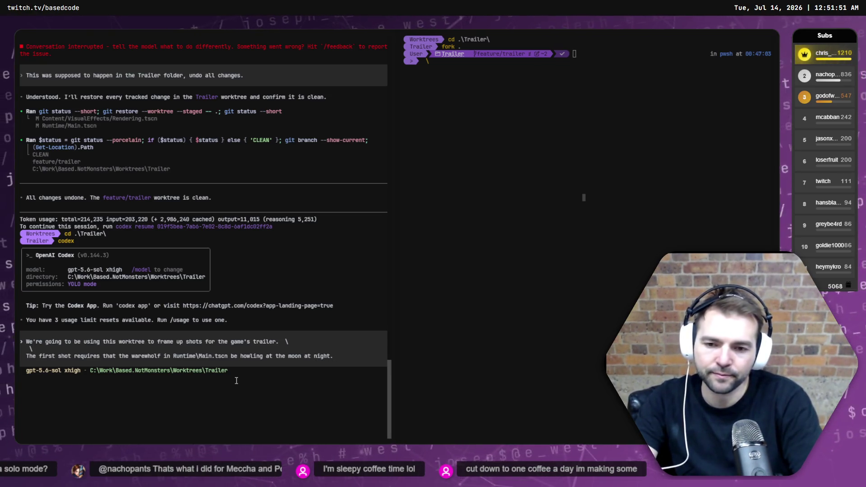
type("\\")
key("Return")
type("\\")
key("Return")
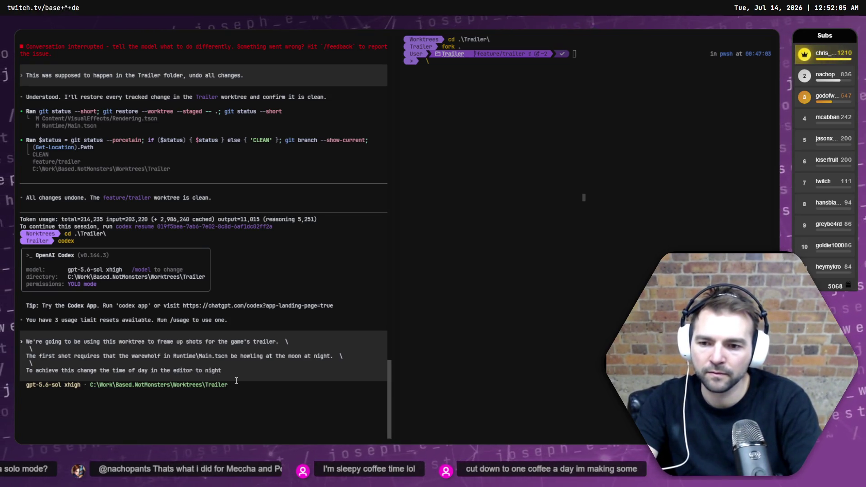
type(".")
key("Return")
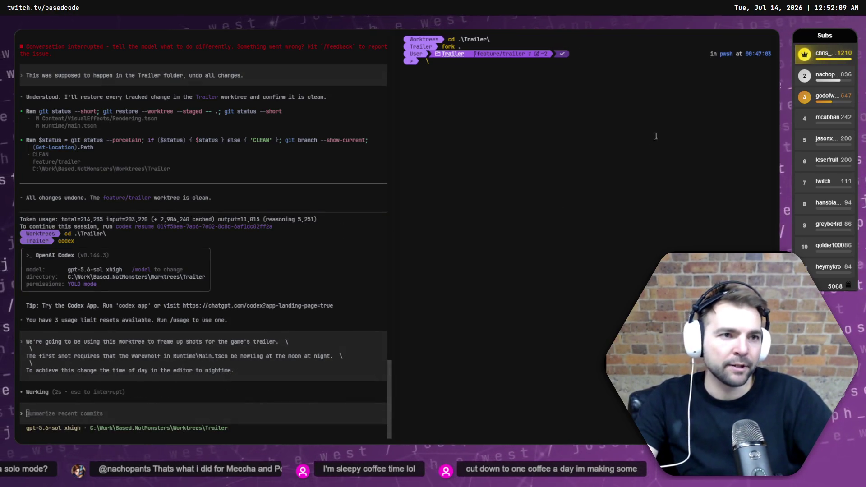
Cancel the unfinished command in the other terminal and clear its output
key("ctrl+c")
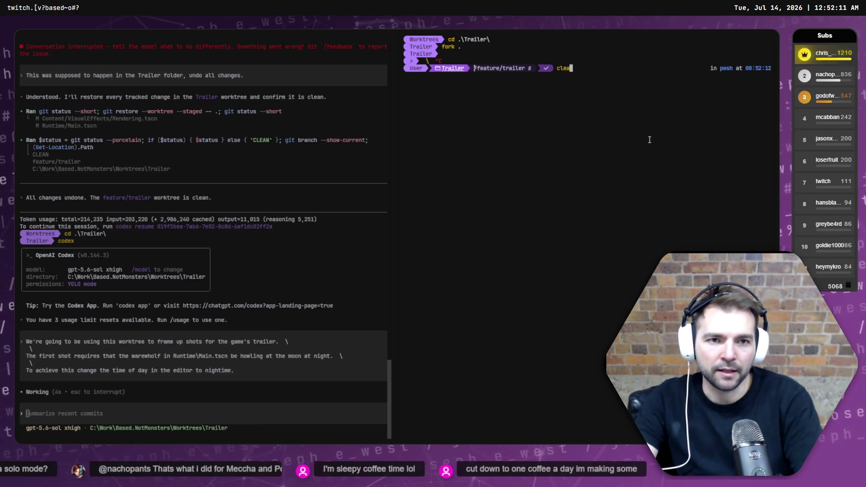
type("r")
key("Return")
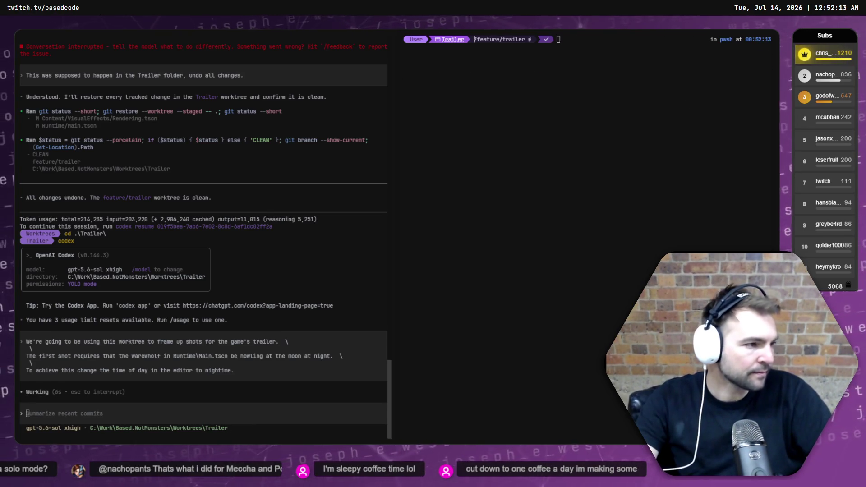
key("alt+Tab")
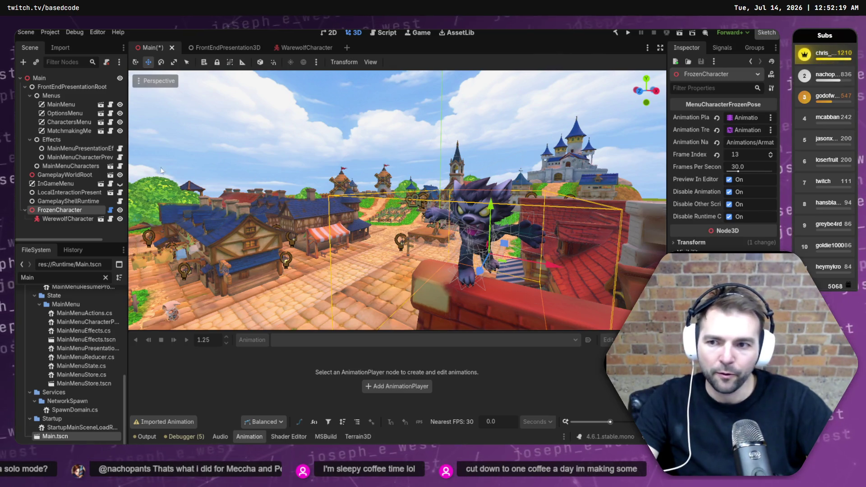
Change FrozenCharacter's Animation Name to Armature|idle, then move it forward and slightly lower on the ledge
left_click(72, 219)
left_click(77, 212)
left_click(77, 219)
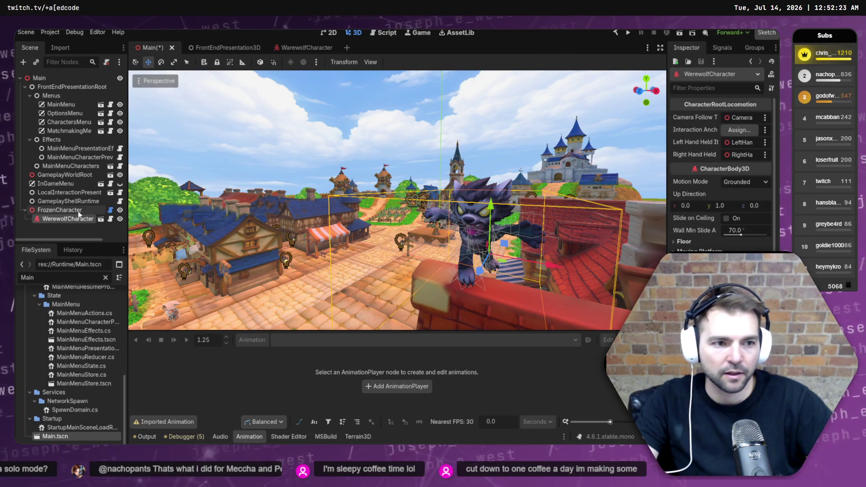
left_click(77, 211)
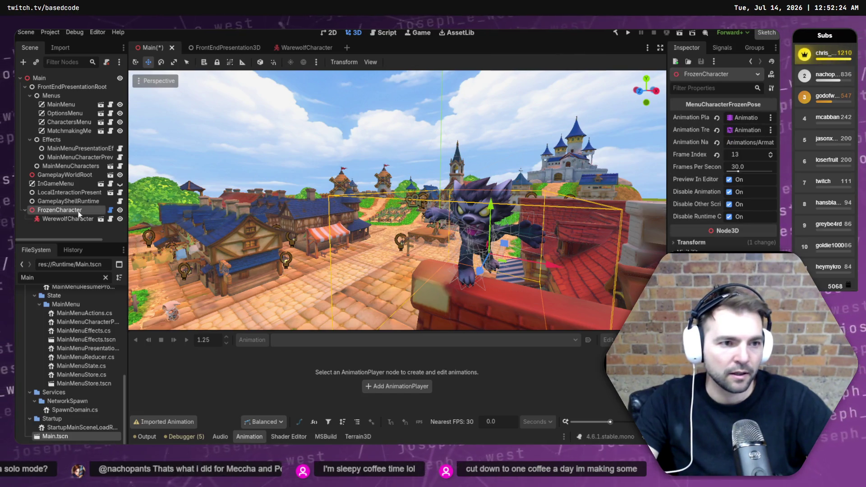
left_click(745, 141)
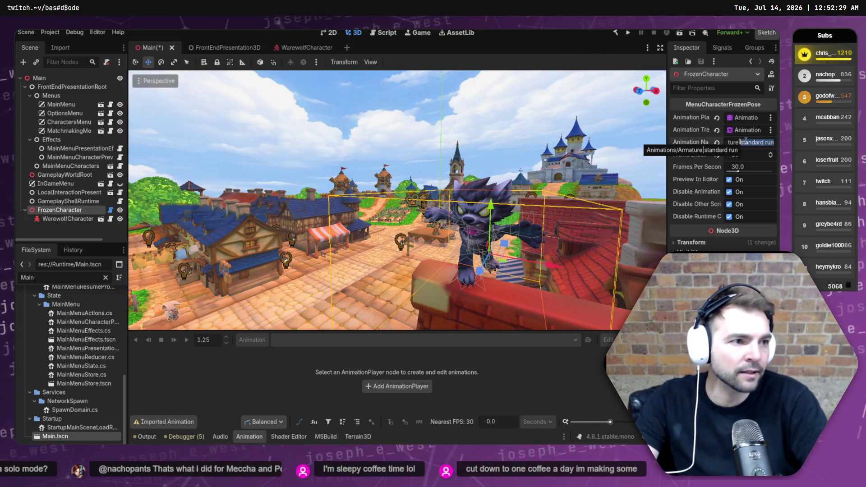
type("le")
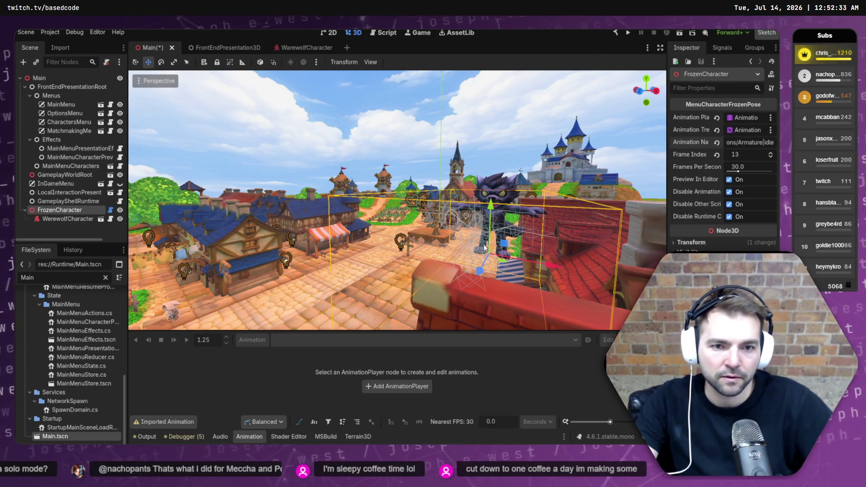
left_click_drag(479, 271, 465, 305)
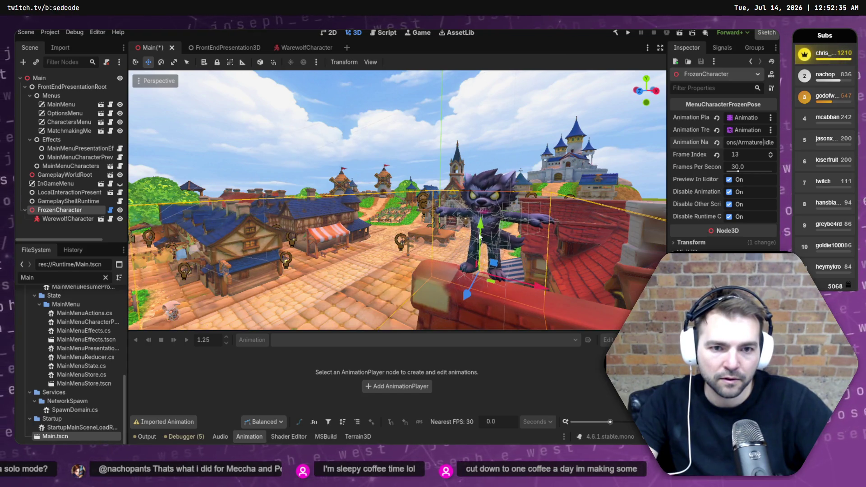
left_click_drag(480, 225, 480, 237)
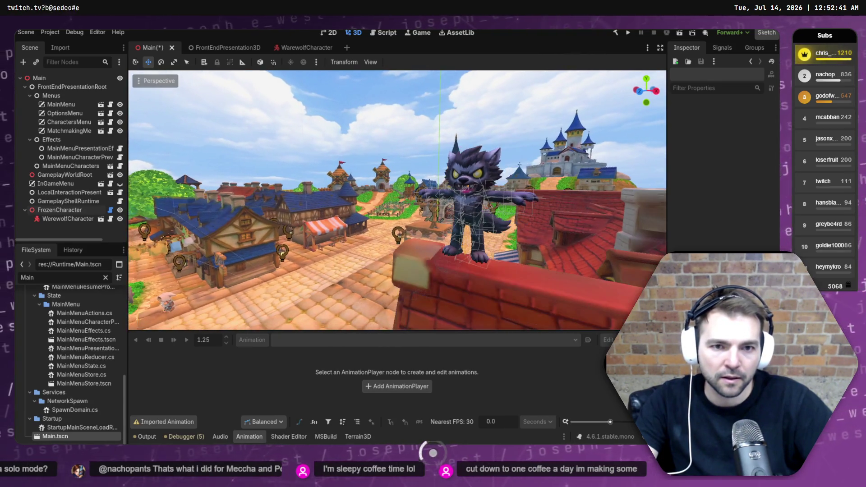
Turn off View Gizmos, View Transform Gizmo and View Grid, keeping View Environment on
left_click(139, 82)
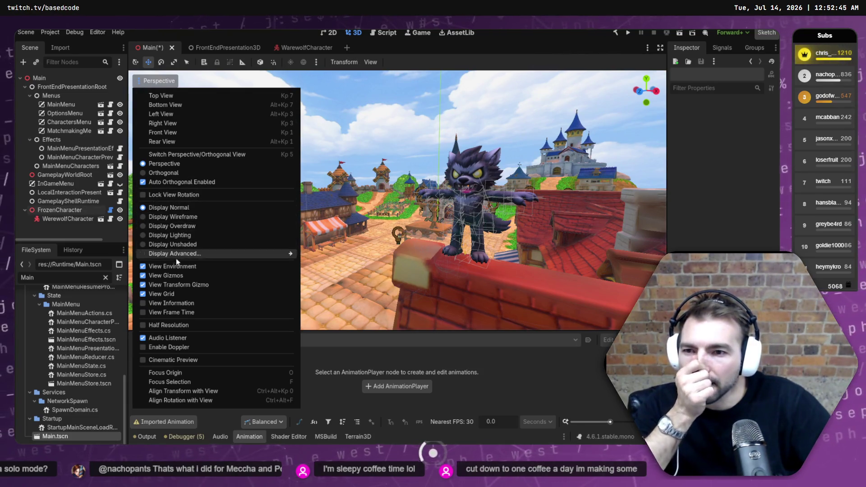
left_click(169, 265)
left_click(169, 275)
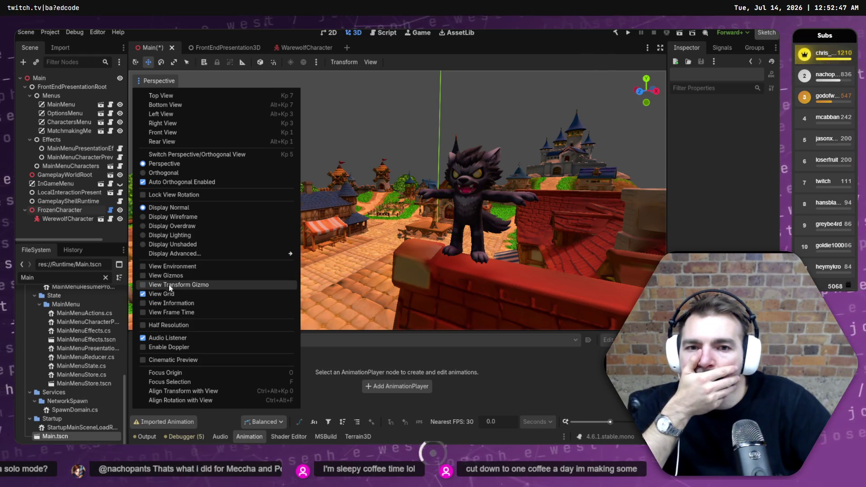
left_click(168, 285)
left_click(170, 294)
left_click(176, 267)
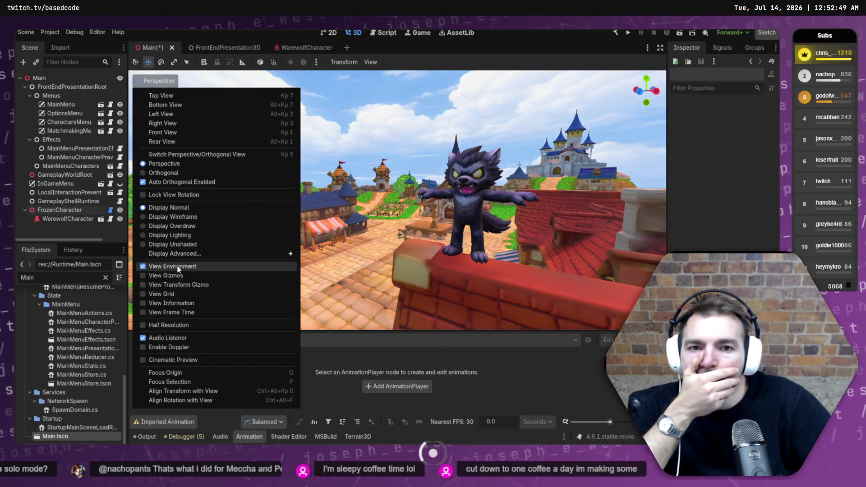
left_click(565, 55)
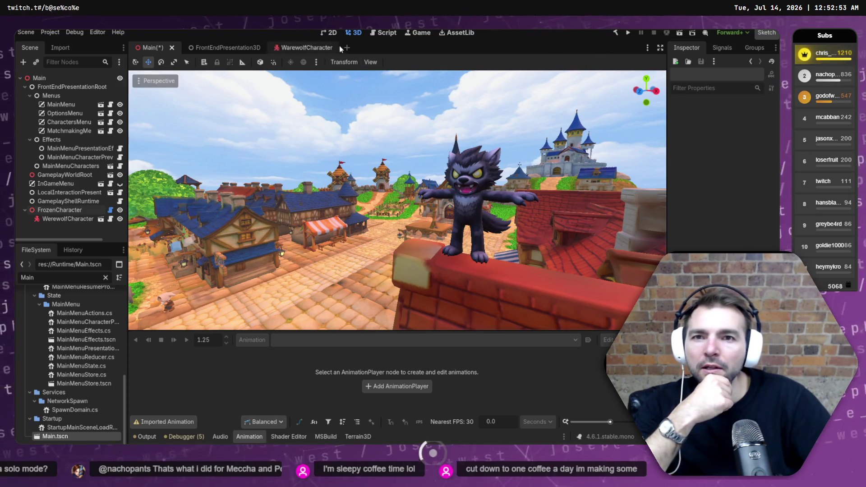
Check the transform and sun settings, then open the FrontEndPresentation3D scene from MainMenuCharacters
left_click(346, 63)
left_click(318, 63)
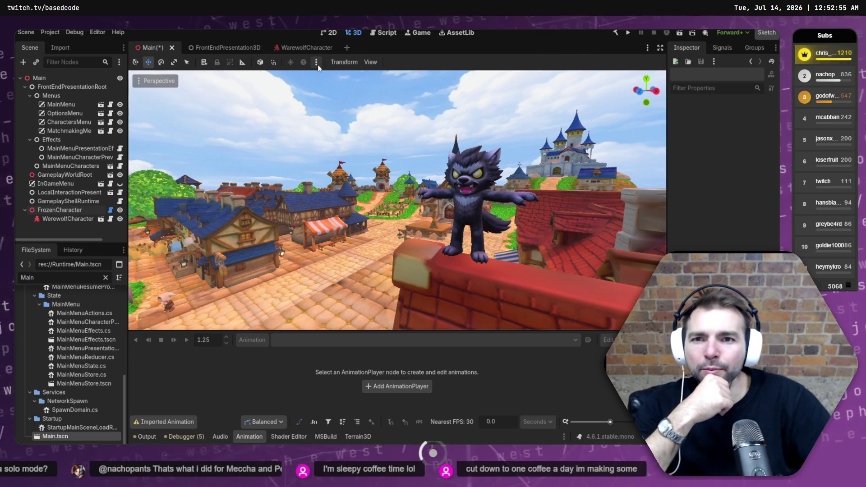
left_click(318, 62)
left_click(317, 63)
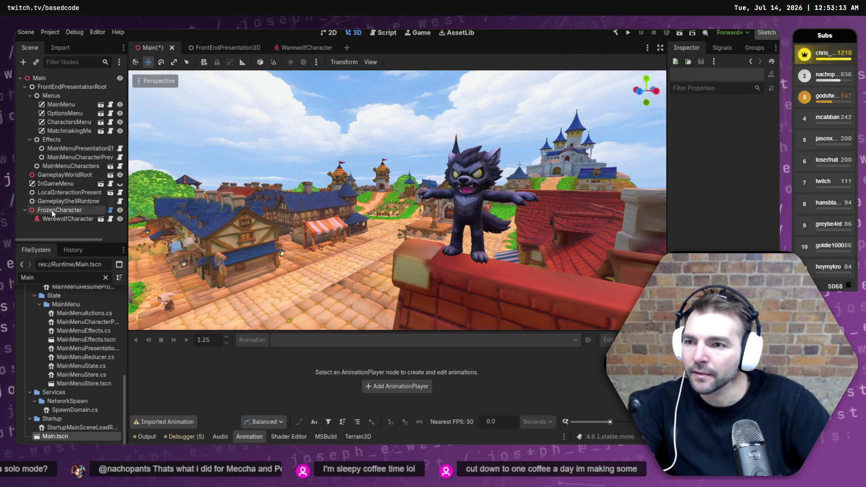
left_click(68, 192)
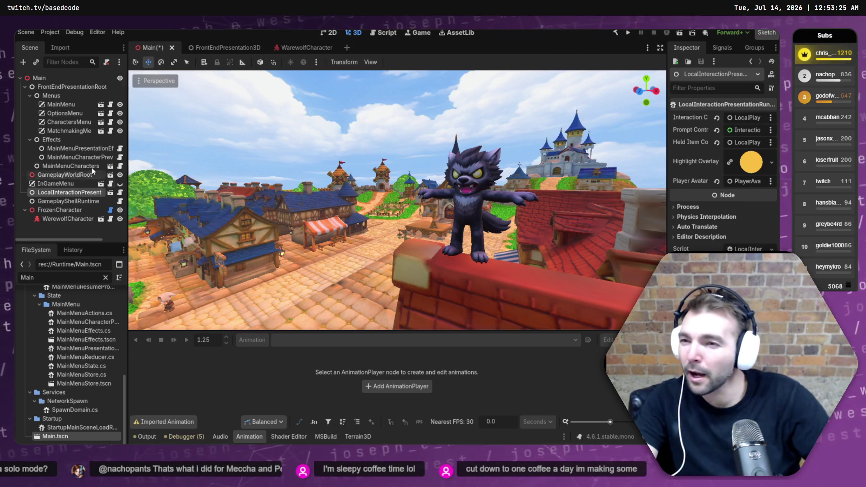
left_click(73, 167)
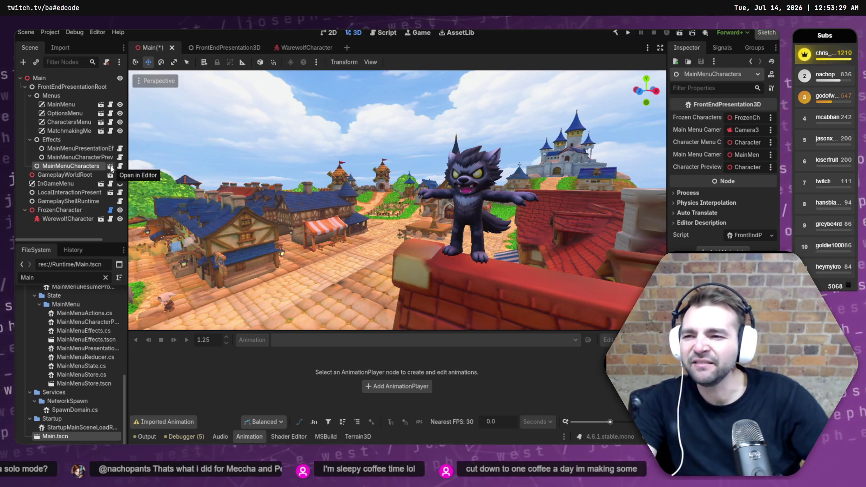
left_click(111, 167)
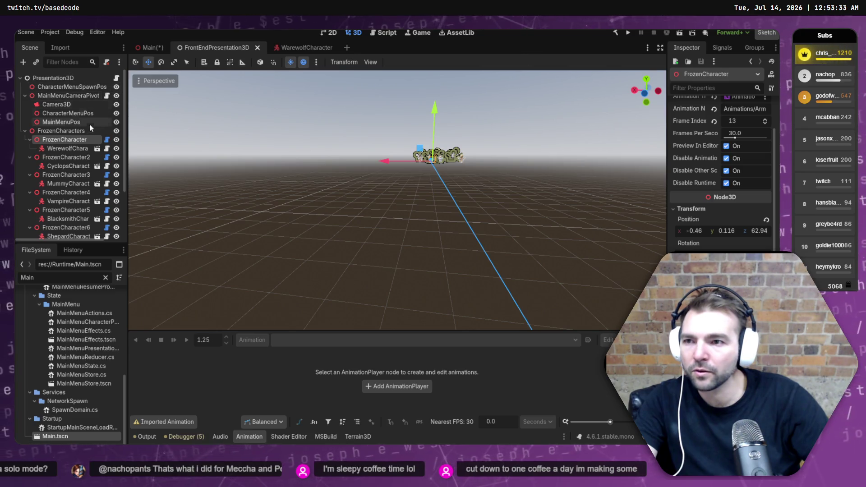
Hide the FrozenCharacters group, then fly the camera in close to the rooftop werewolf in Main
left_click(116, 131)
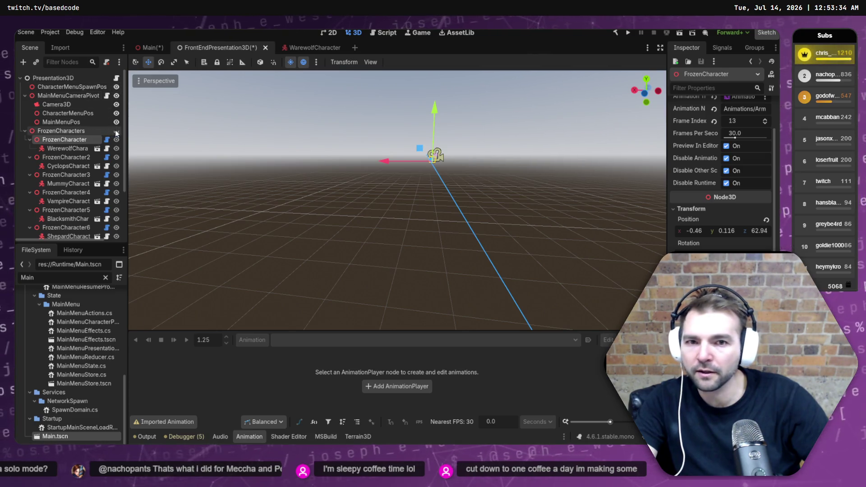
left_click(151, 51)
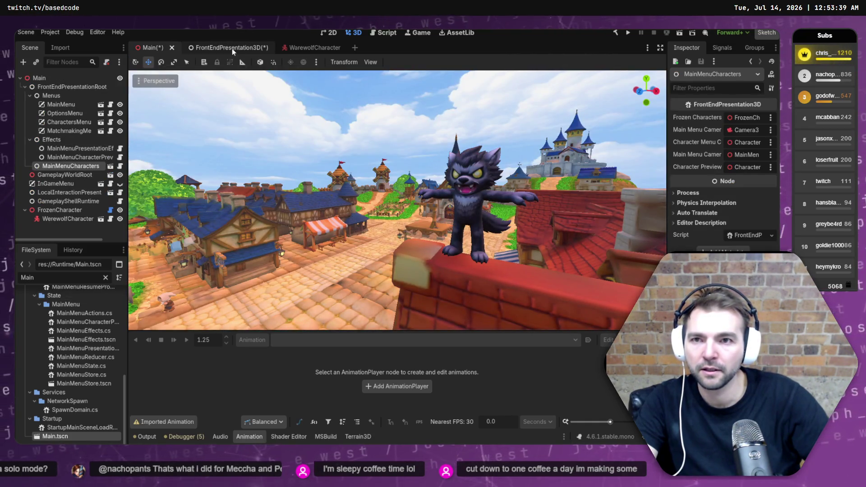
left_click(232, 48)
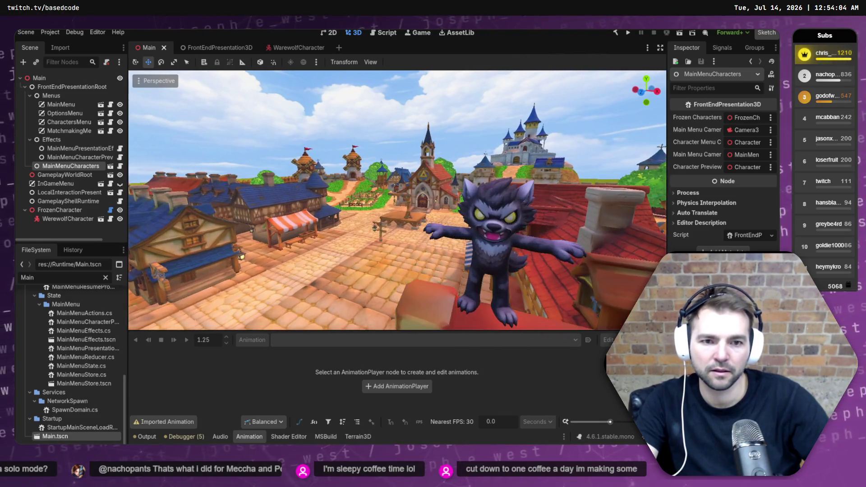
scroll(397, 200, "up", 3)
key("w")
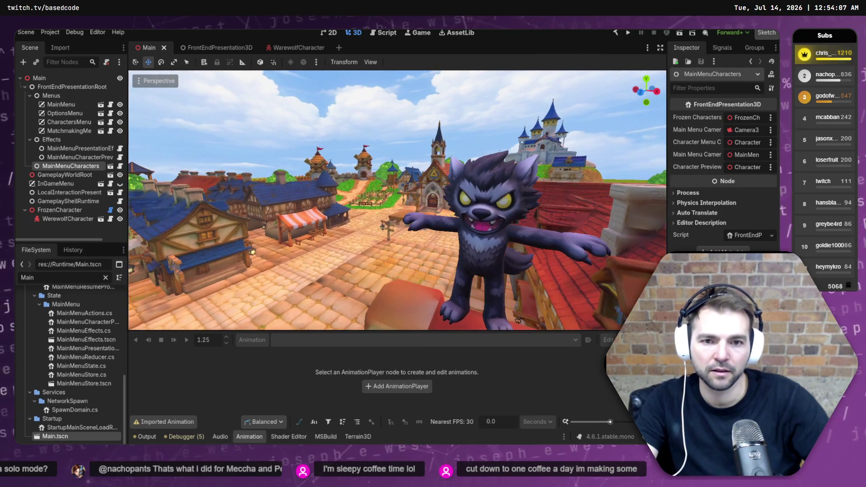
key("w")
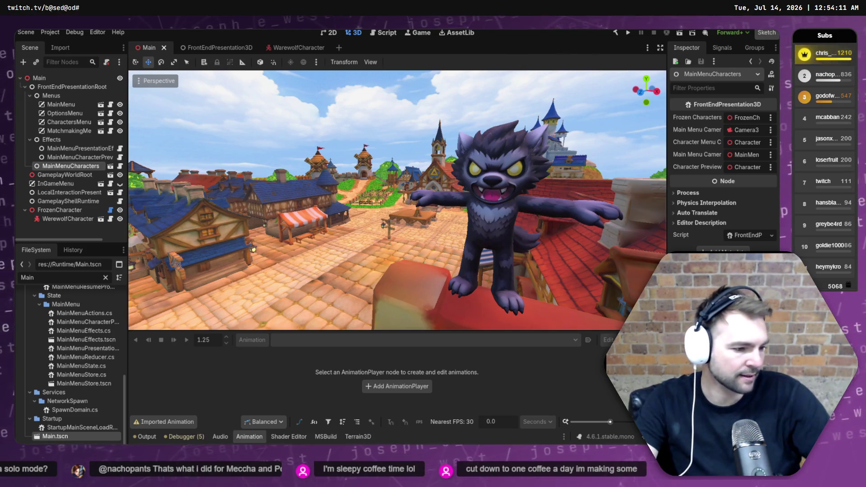
key("alt+Tab")
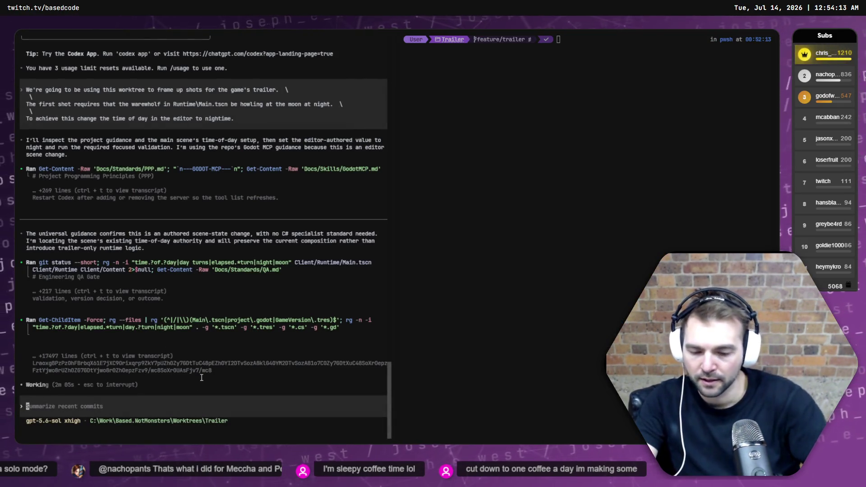
Ask Codex to fix the documented T-pose arm bug, then reload the changed scene in Godot
type("Ther")
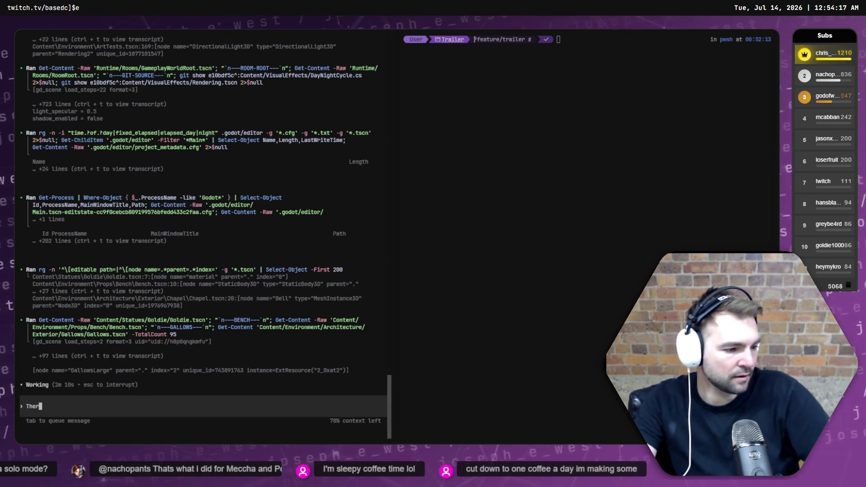
key("alt+Tab")
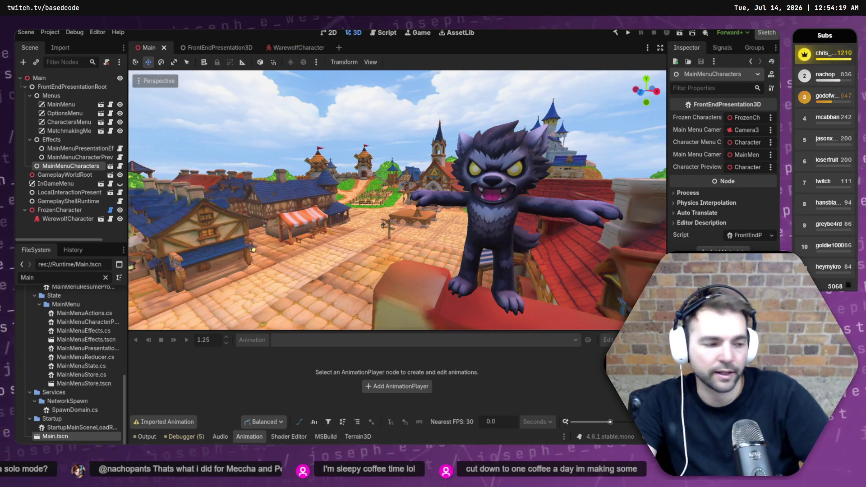
key("alt+Tab")
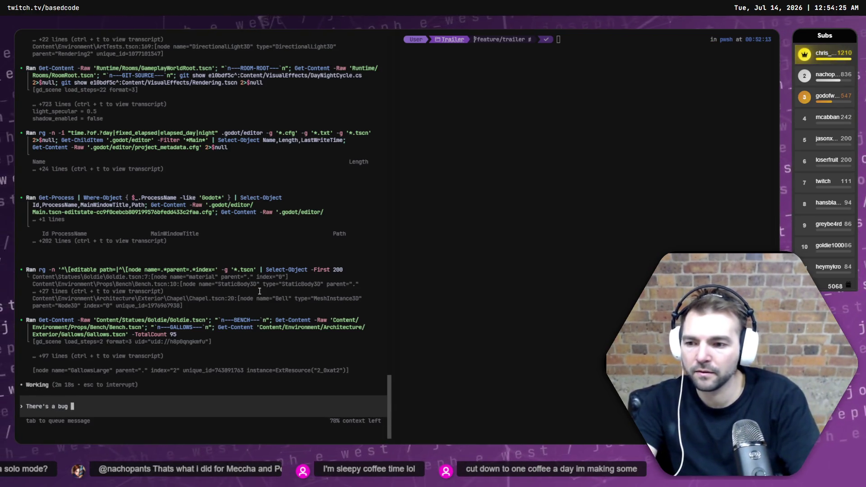
type("mented that causes the character's arms to go into a")
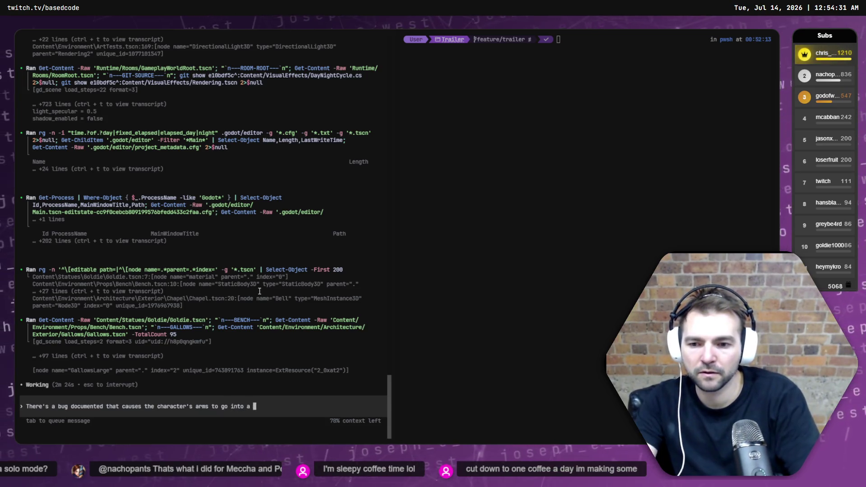
type("\"T-Pose\" m")
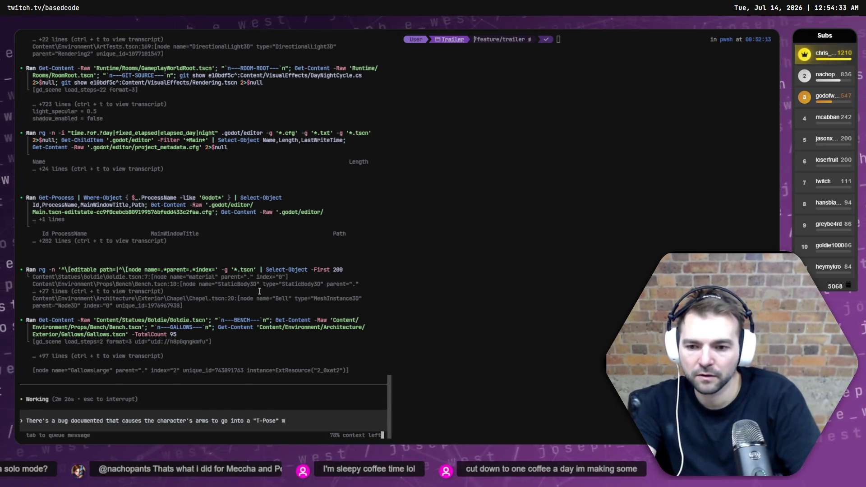
type("ode. That's currently interfea")
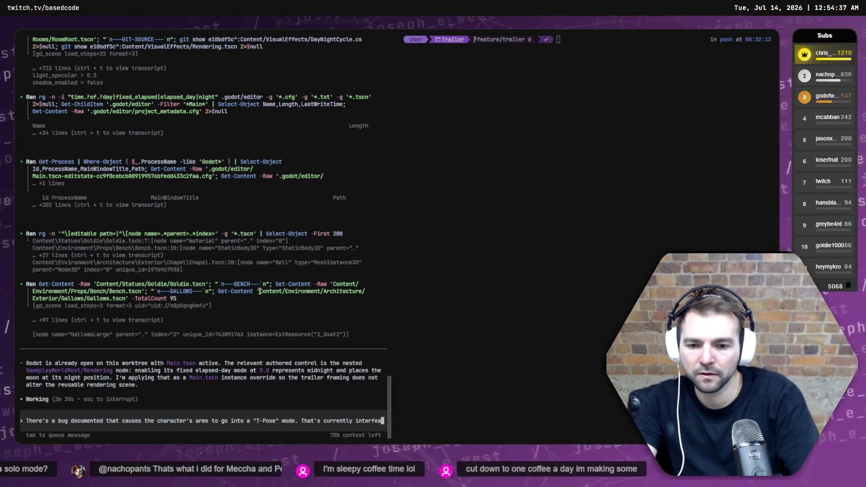
type("ing with the shot we")
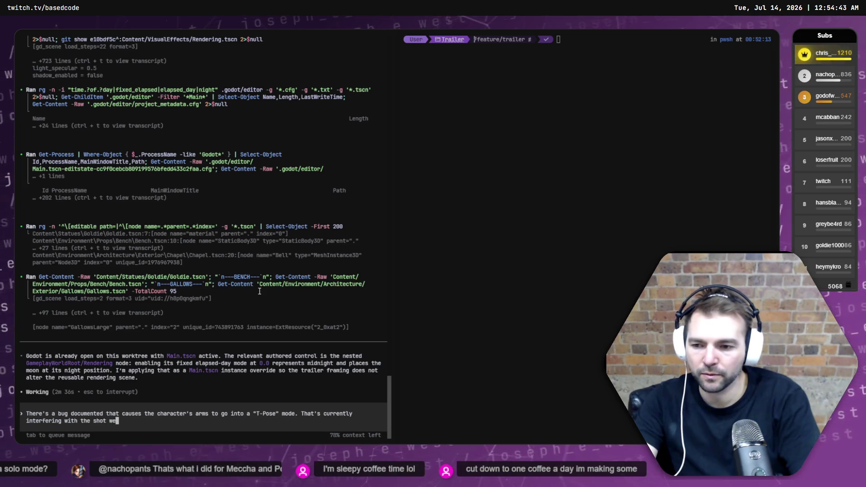
type("ake. F")
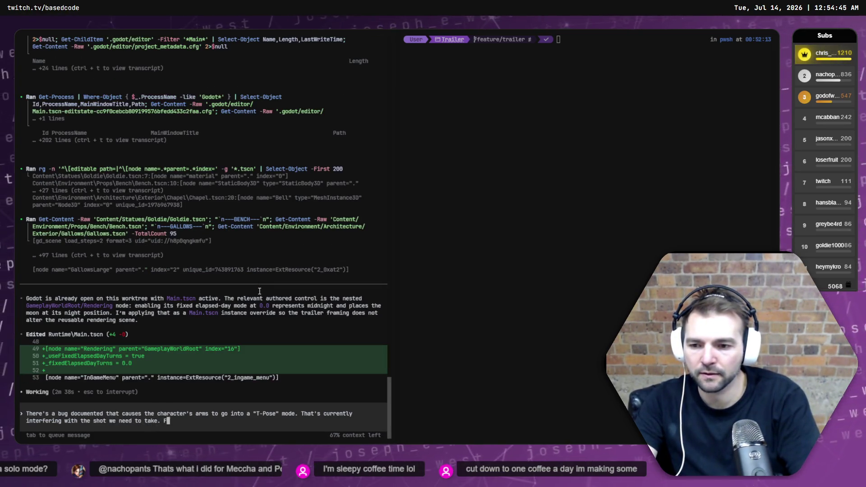
type(" please.")
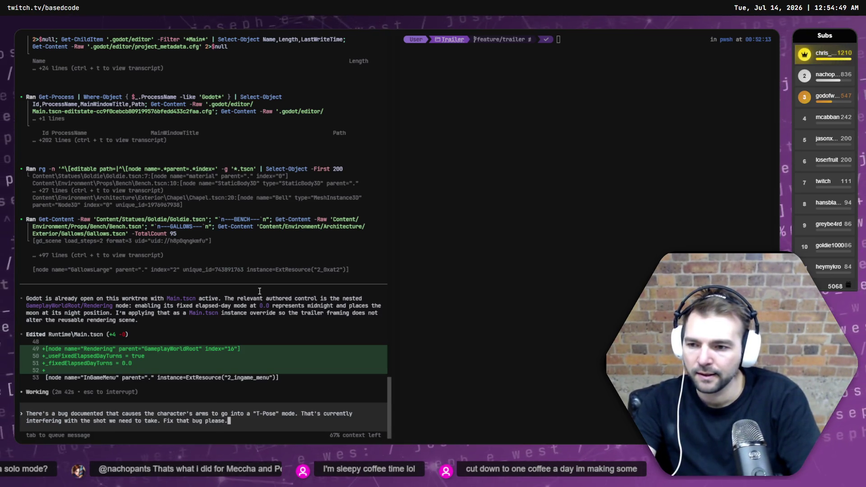
key("Return")
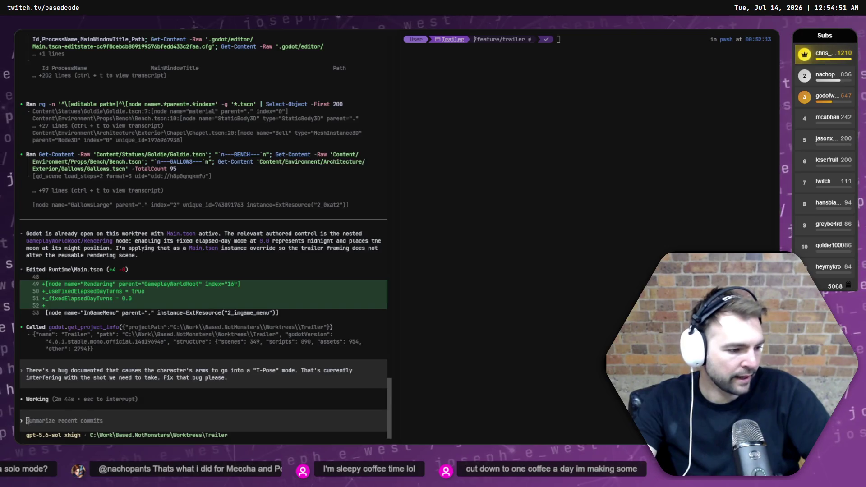
key("alt+Tab")
left_click(402, 289)
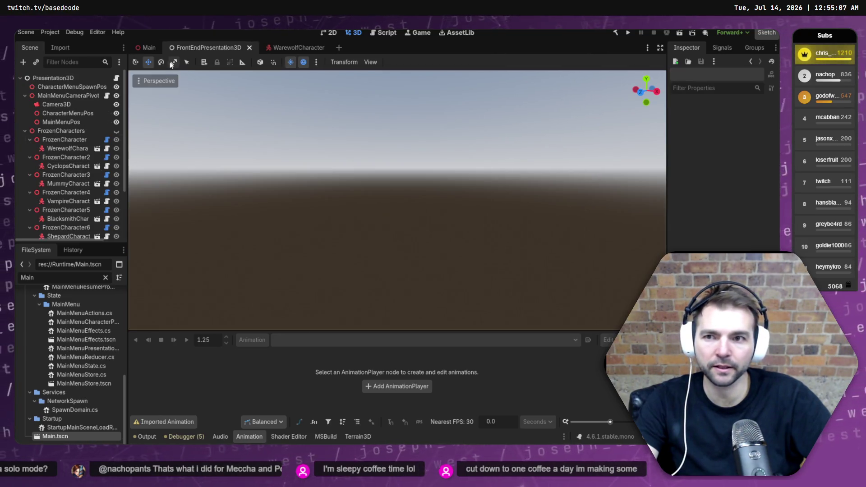
Open the Main scene and tilt the view up toward the rooftops and castle
mouse_move(144, 48)
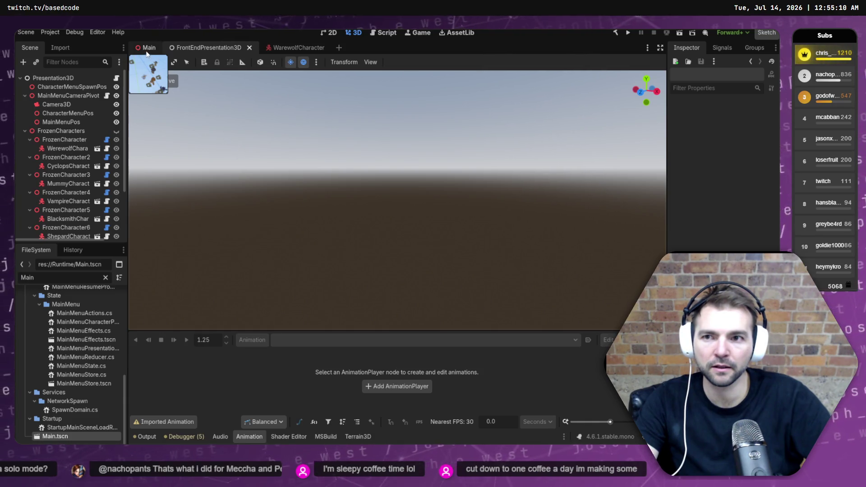
left_click(148, 48)
mouse_move(273, 124)
left_mouse_down()
mouse_move(274, 108)
mouse_move(286, 102)
mouse_move(294, 117)
mouse_move(271, 122)
mouse_move(307, 128)
mouse_move(339, 151)
left_mouse_up()
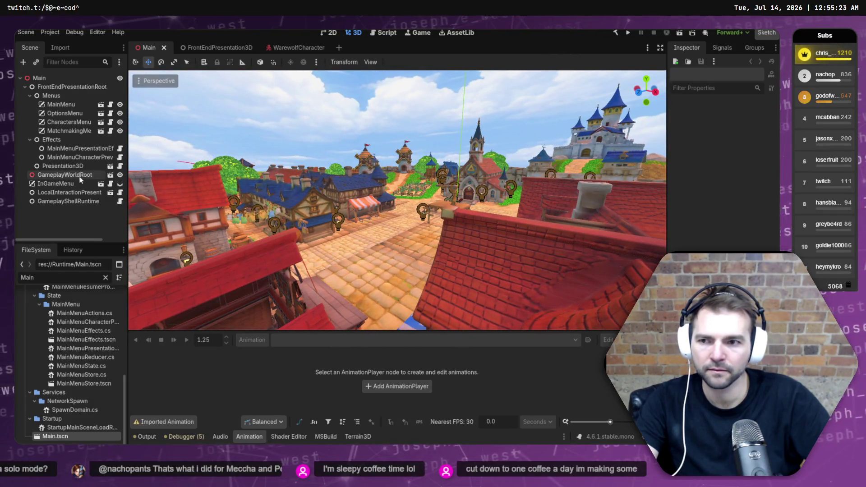
Check the WerewolfCharacter scene, then select the werewolf's FrozenCharacter in FrontEndPresentation3D
left_click(212, 47)
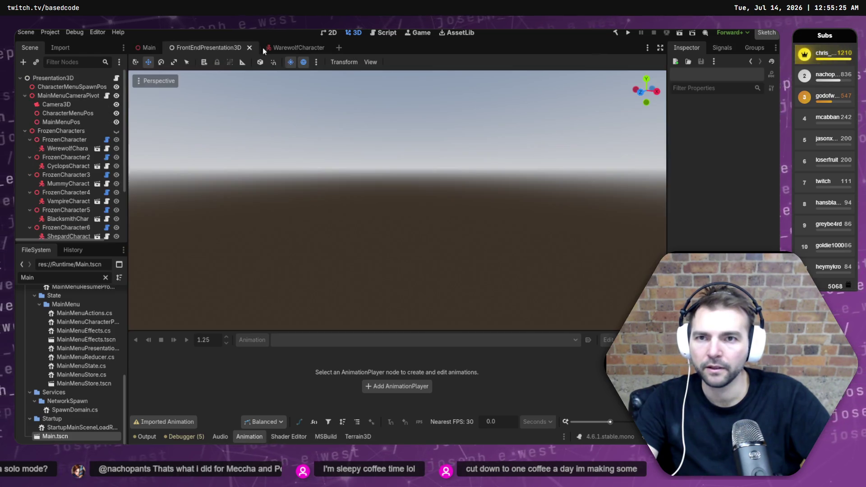
left_click(287, 48)
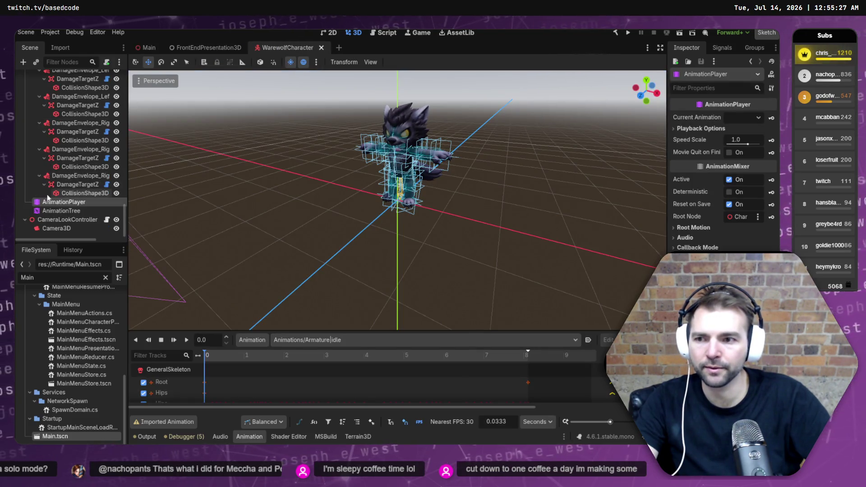
scroll(77, 180, "up", 5)
scroll(94, 182, "up", 10)
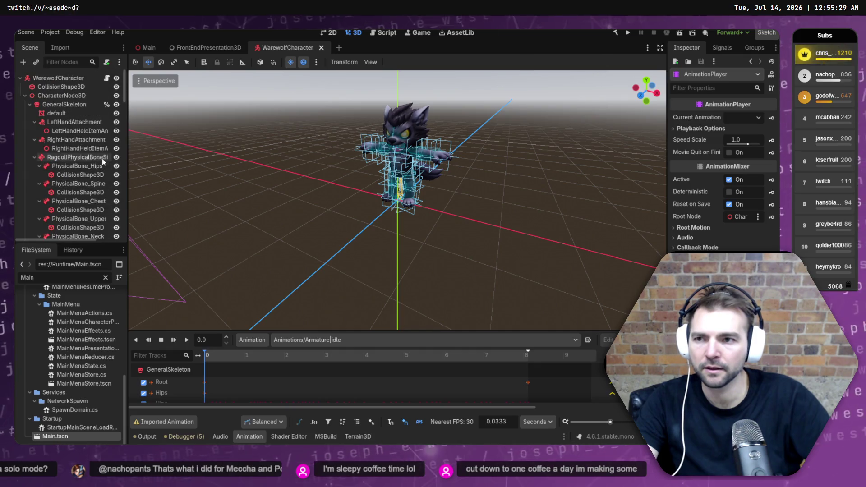
left_click(56, 78)
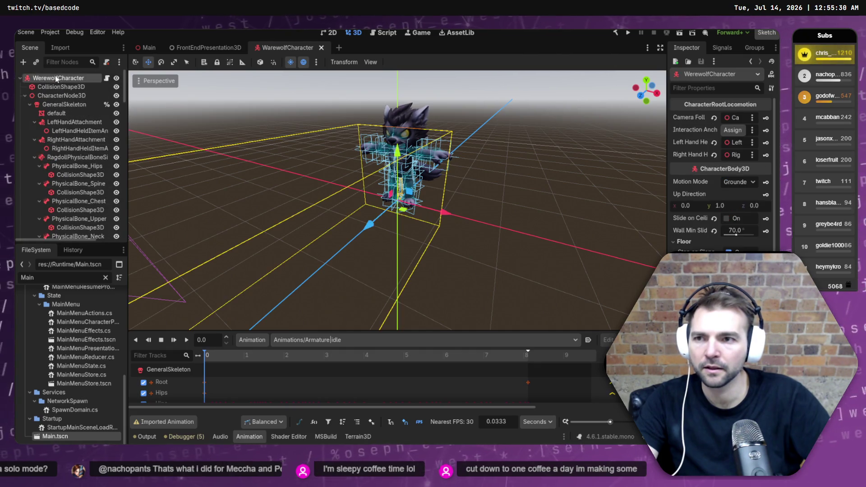
left_click(194, 48)
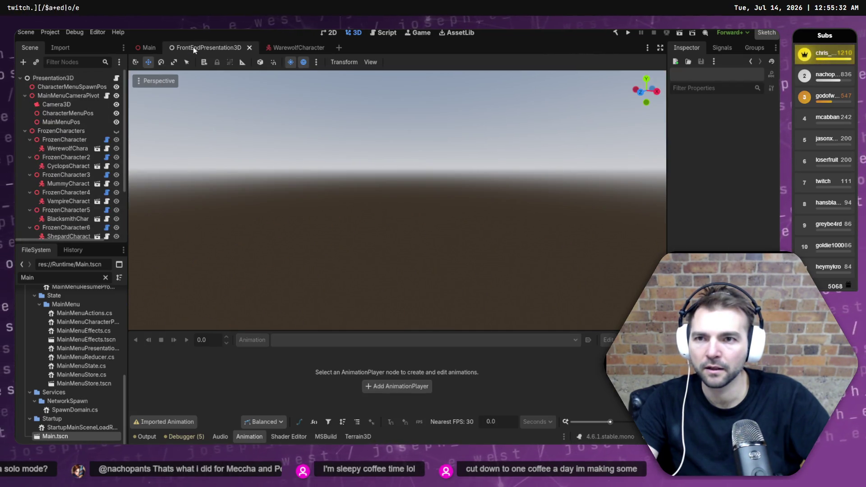
left_click(61, 148)
left_click(67, 133)
left_click(66, 139)
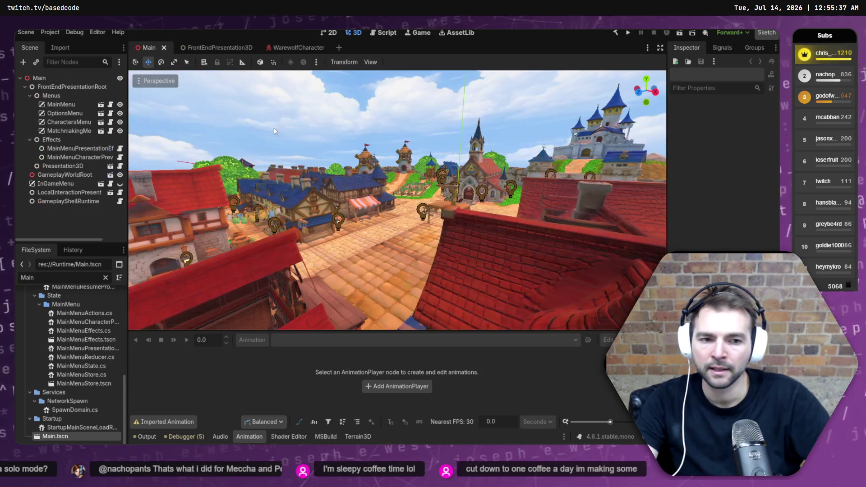
Paste the frozen werewolf into Main and move it up onto the rooftop
key("ctrl+shift+Tab")
key("ctrl+v")
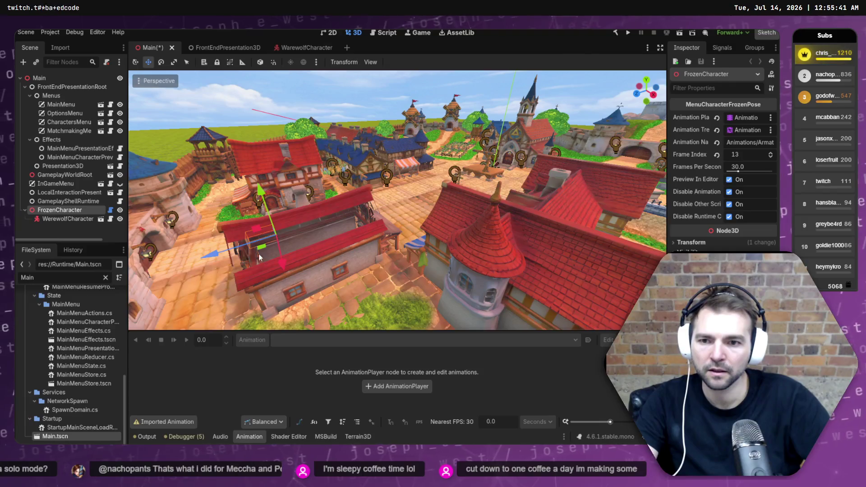
mouse_move(304, 219)
left_mouse_down()
mouse_move(454, 289)
mouse_move(463, 255)
left_mouse_up()
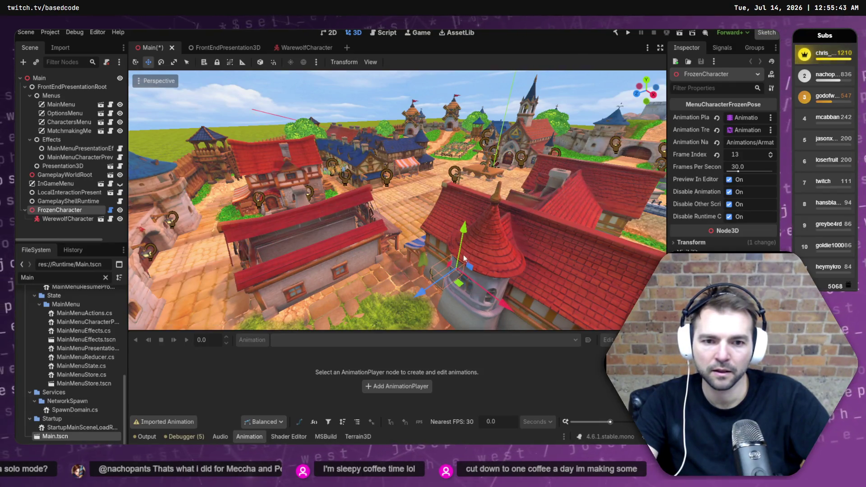
mouse_move(464, 226)
left_mouse_down()
mouse_move(490, 134)
mouse_move(482, 131)
left_mouse_up()
key("f")
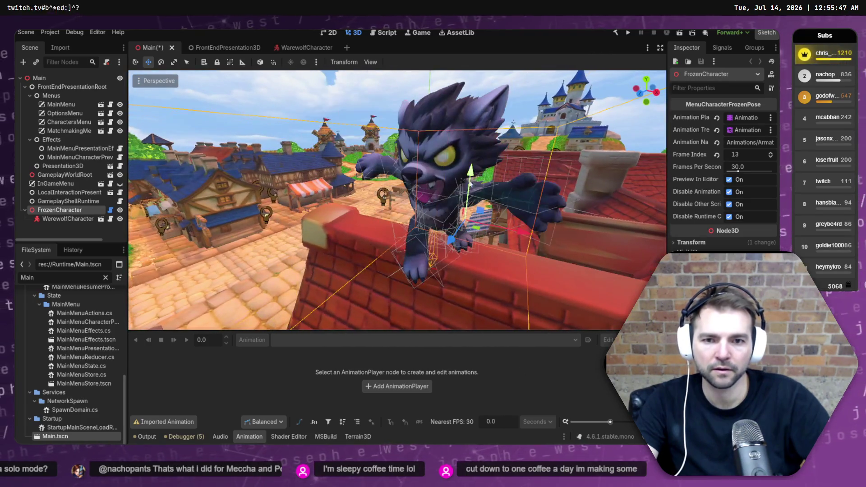
mouse_move(524, 236)
left_mouse_down()
mouse_move(455, 222)
mouse_move(431, 197)
mouse_move(381, 230)
left_mouse_up()
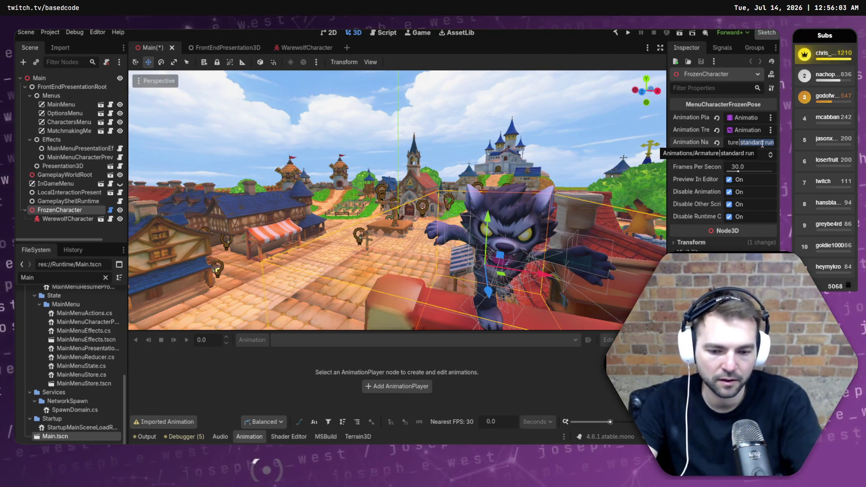
Set its Animation Name to idle, nudge it toward the camera and down, and save Main
type("idle")
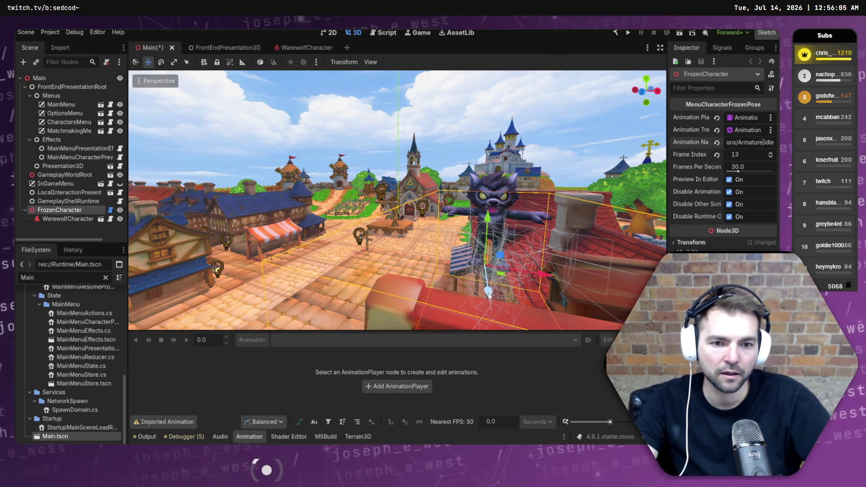
mouse_move(488, 294)
left_mouse_down()
mouse_move(485, 326)
mouse_move(559, 315)
mouse_move(502, 319)
left_mouse_up()
left_click_drag(456, 271, 460, 258)
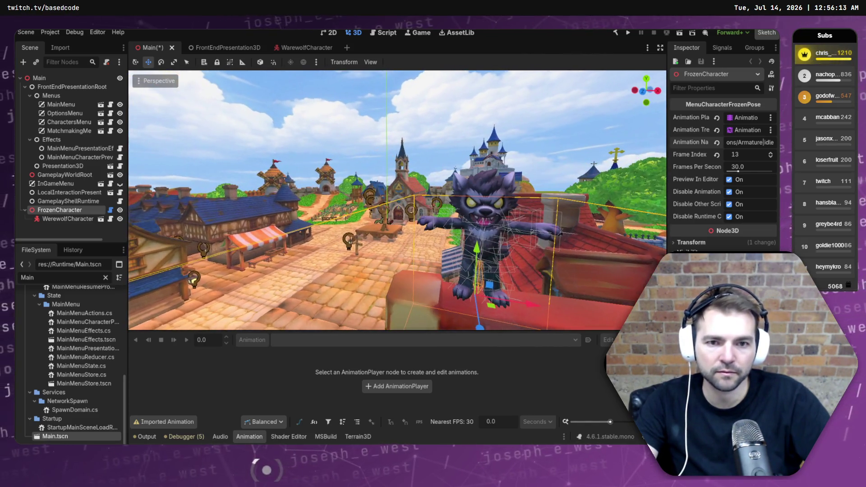
key("ctrl+s")
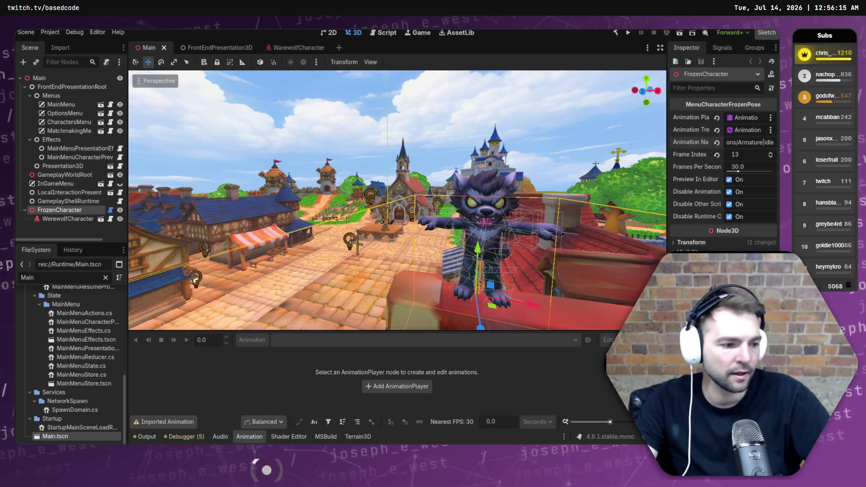
key("alt+Tab")
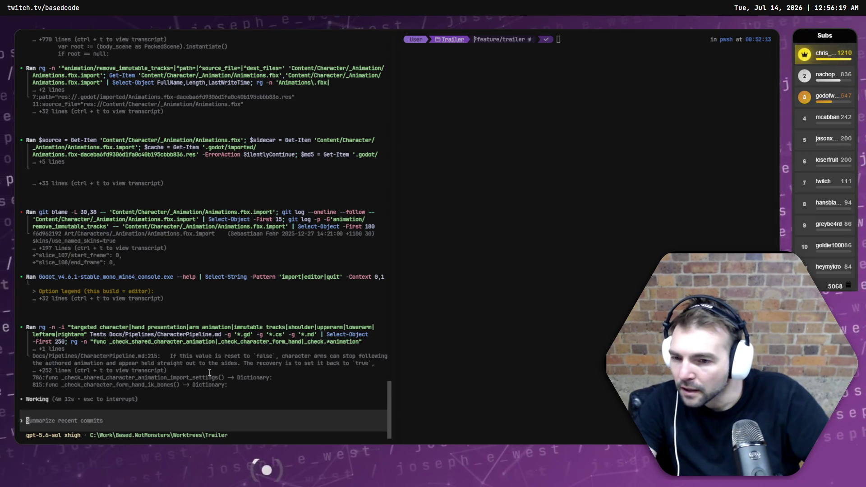
Scroll through the Codex transcript to review the agent's progress on the arm bug
scroll(210, 373, "up", 5)
scroll(116, 226, "down", 1)
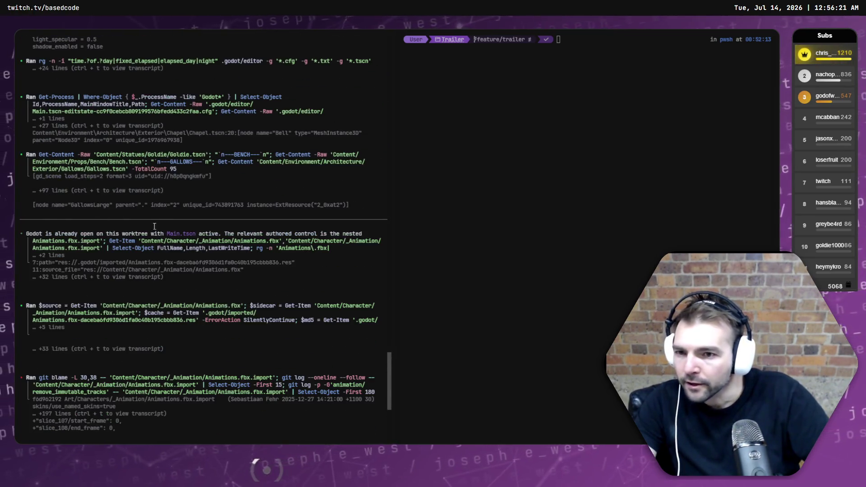
scroll(155, 231, "down", 7)
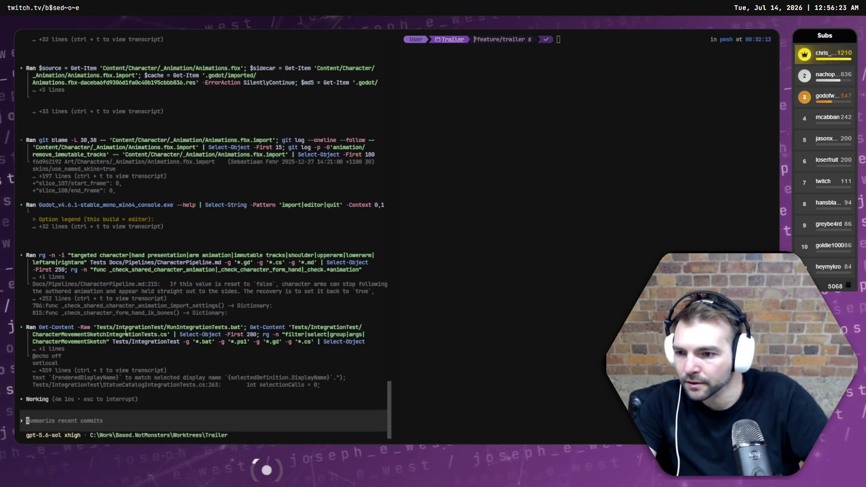
scroll(135, 356, "up", 15)
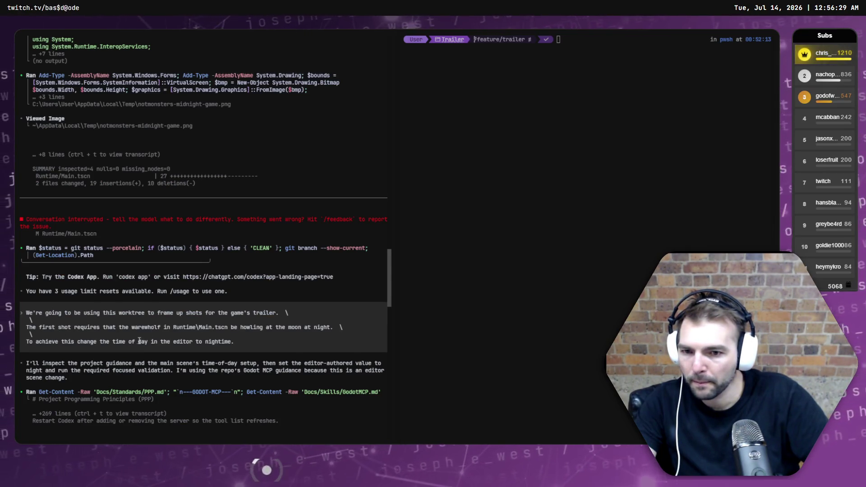
scroll(218, 339, "down", 15)
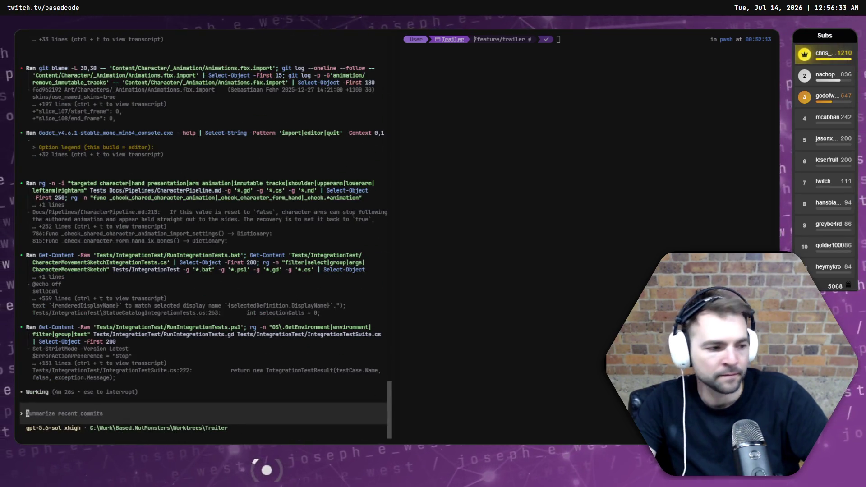
key("alt+Tab")
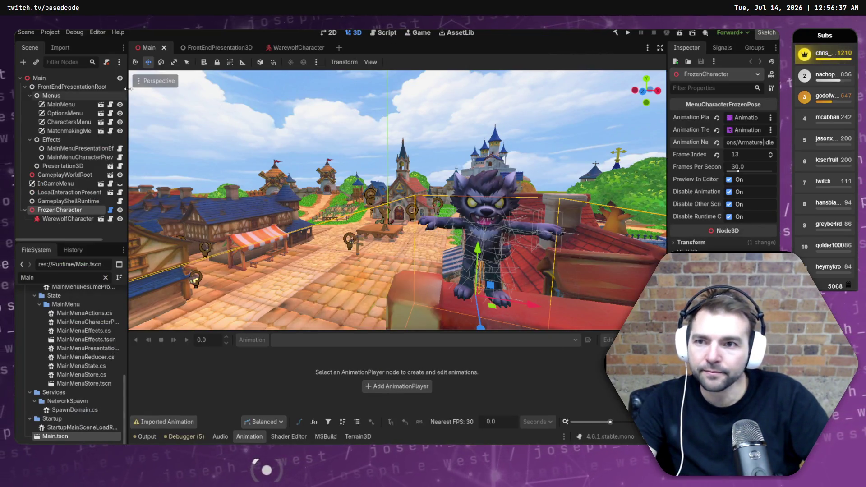
Turn off View Gizmos, View Transform Gizmo and View Grid, then pan to centre the rooftop werewolf
left_click(155, 80)
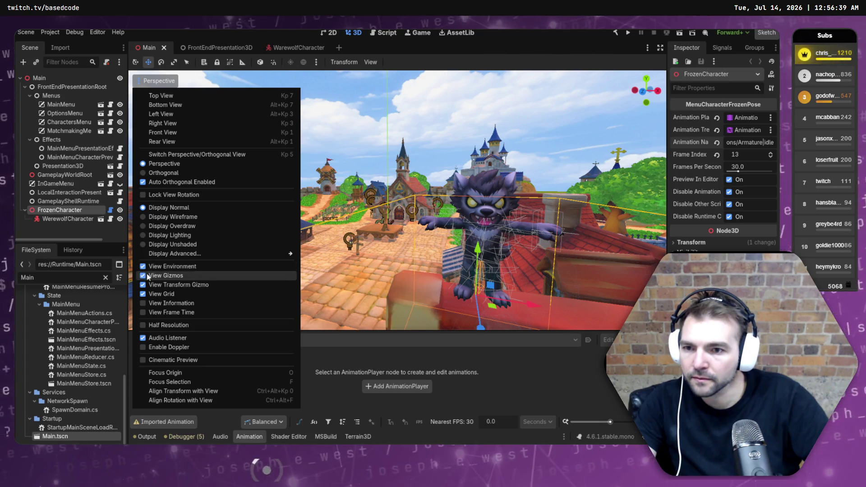
left_click(149, 275)
left_click(150, 284)
left_click(150, 294)
left_click(429, 192)
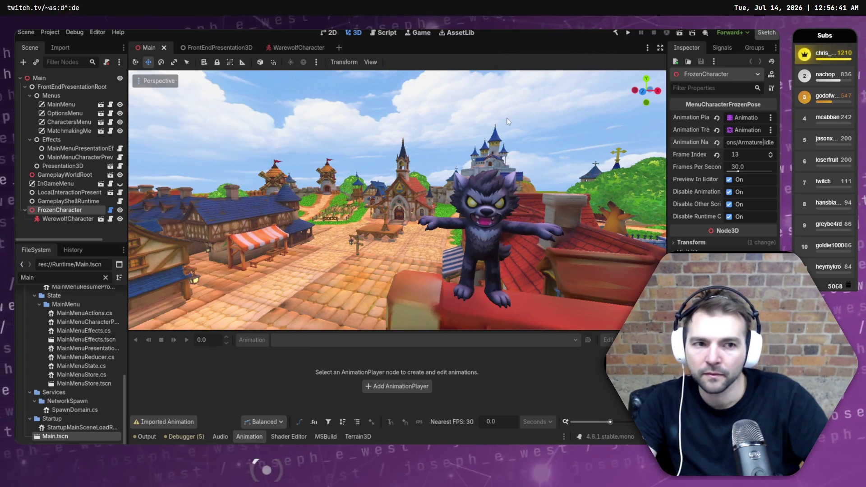
mouse_move(429, 192)
left_mouse_down()
mouse_move(384, 197)
mouse_move(492, 170)
left_mouse_up()
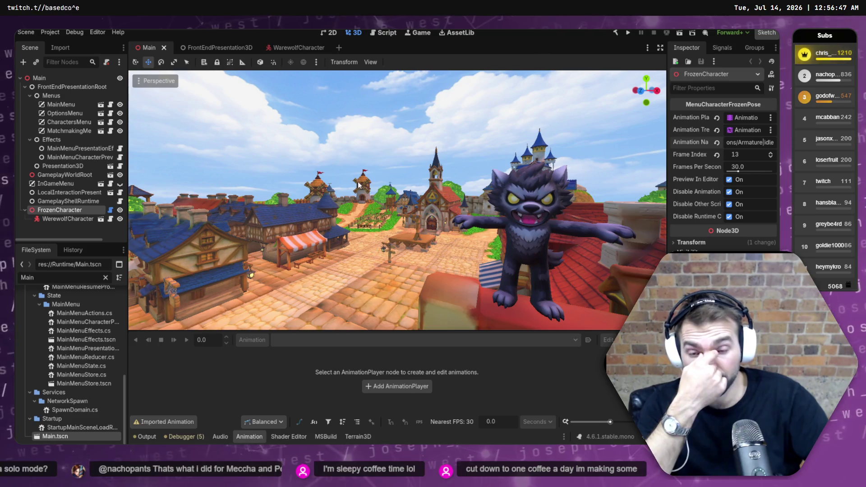
left_click_drag(358, 186, 311, 180)
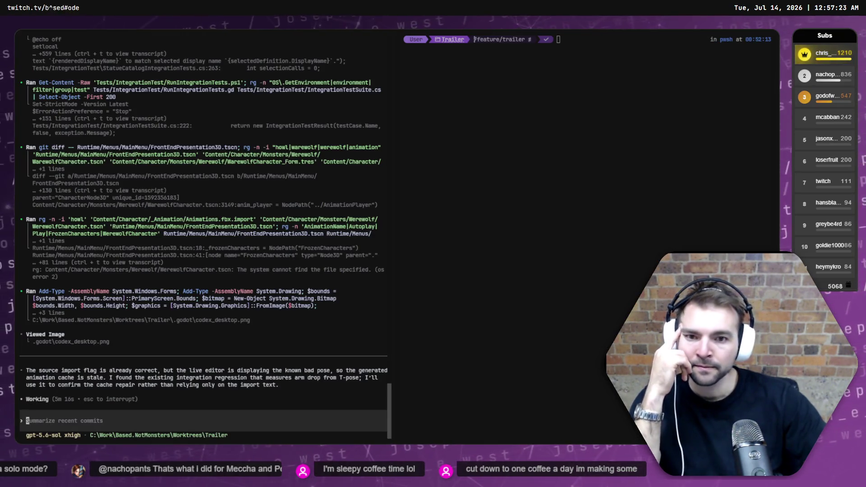
Launch a second Codex session in a new split terminal pane
key("alt+shift+d")
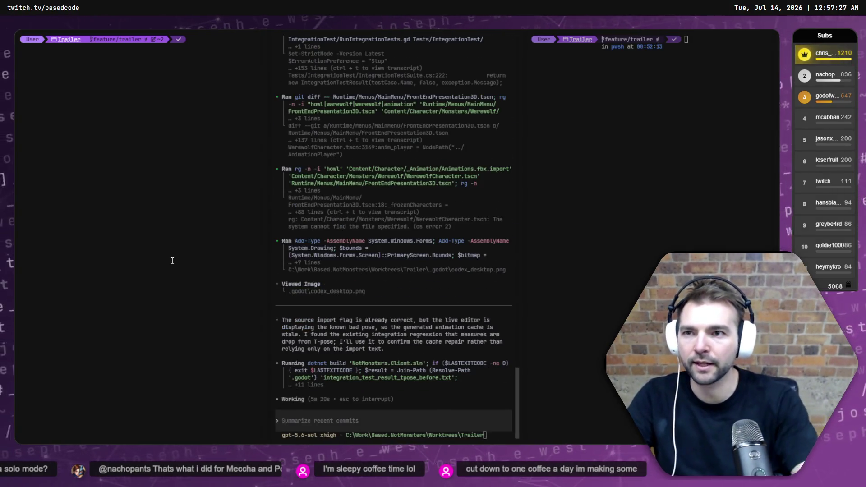
type("codex")
key("Return")
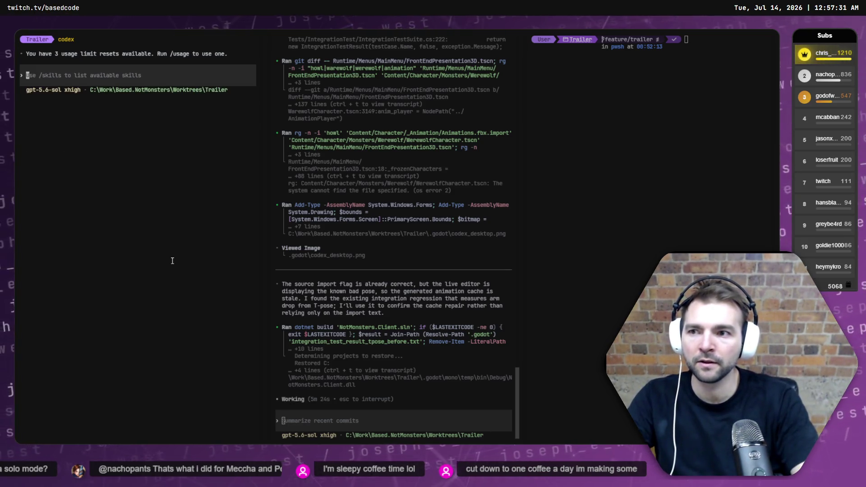
Start the prompt: screenshots of the active camera position are needed in 1080p
type("We're goign to")
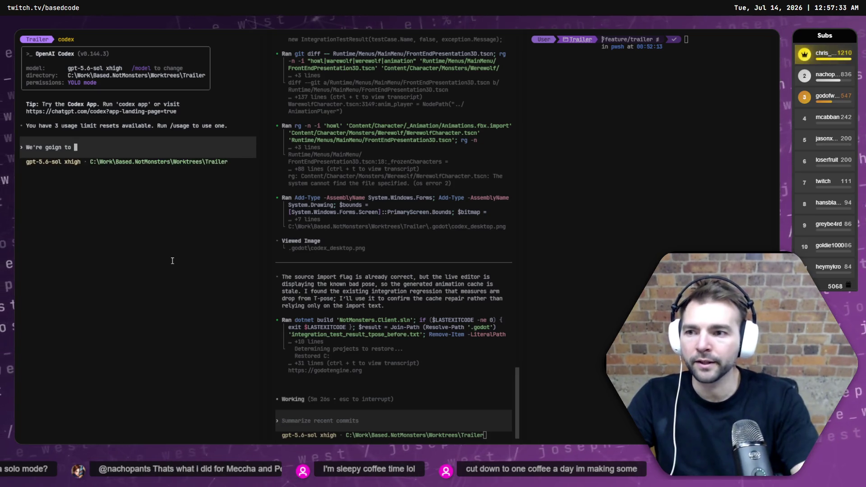
key("ctrl+BackSpace")
key("ctrl+BackSpace")
type("to need to take")
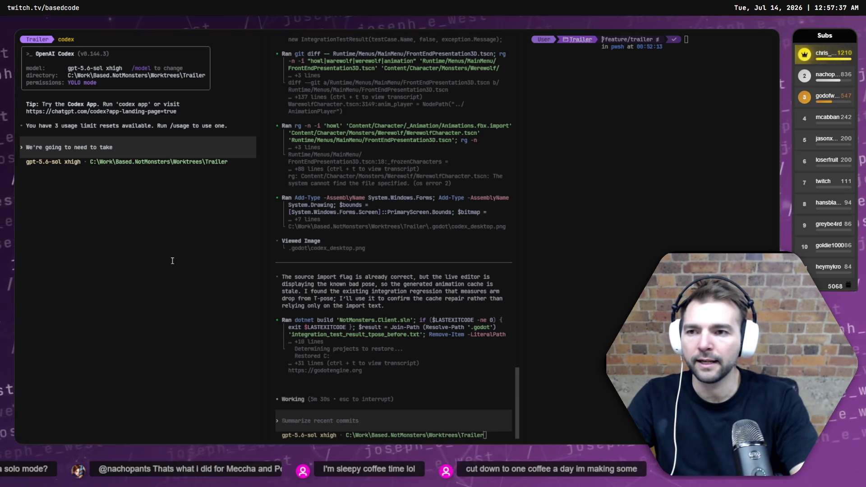
type(" screenshots of ")
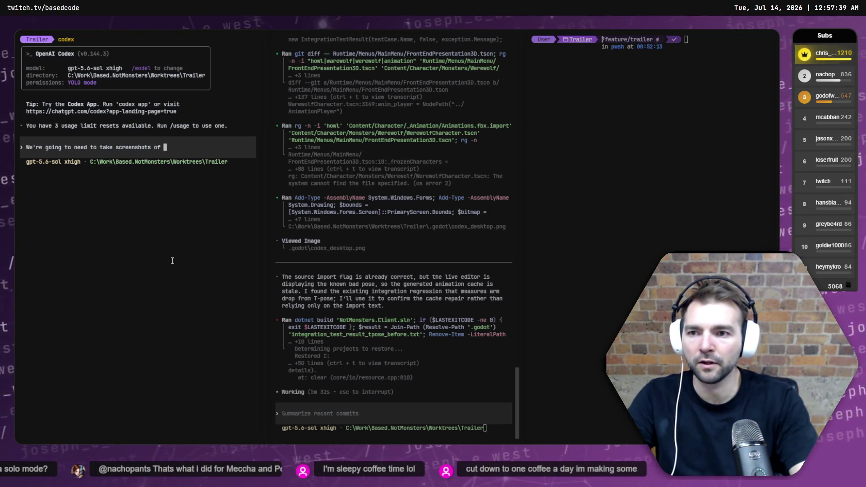
type(" \"active\" editor came")
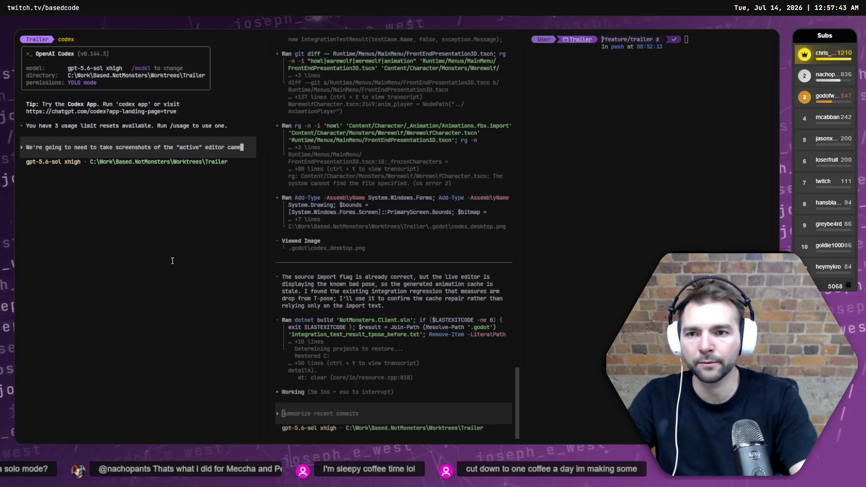
type("ra position")
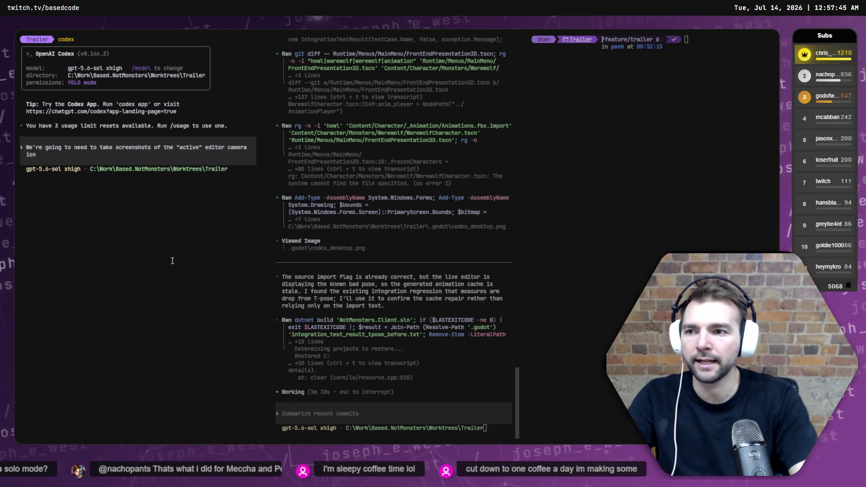
key("BackSpace")
key("BackSpace")
type("in 1080p. ")
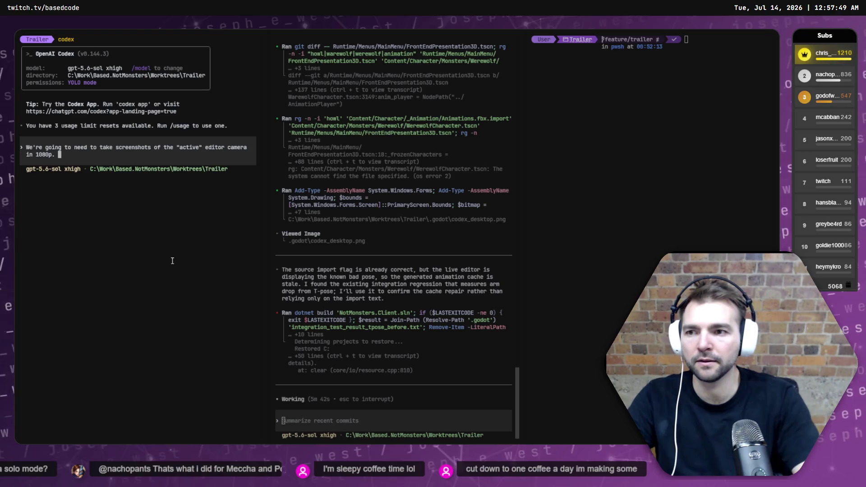
type("There doesn't")
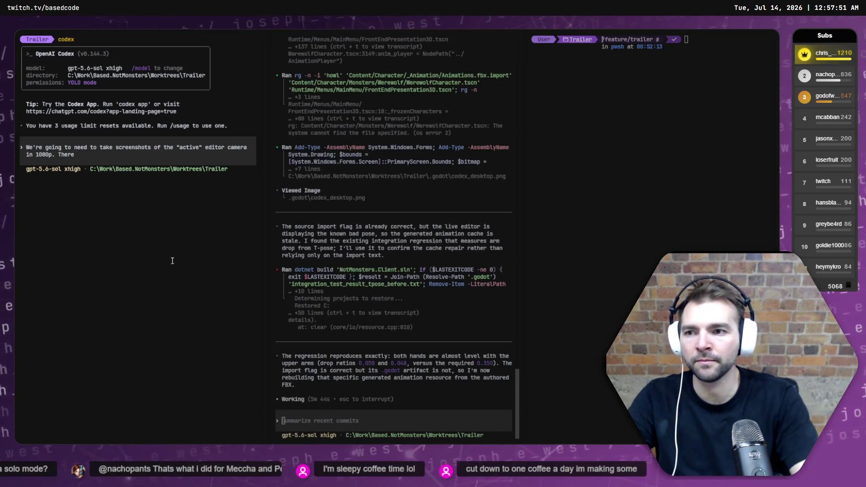
type(" seem to be any fa")
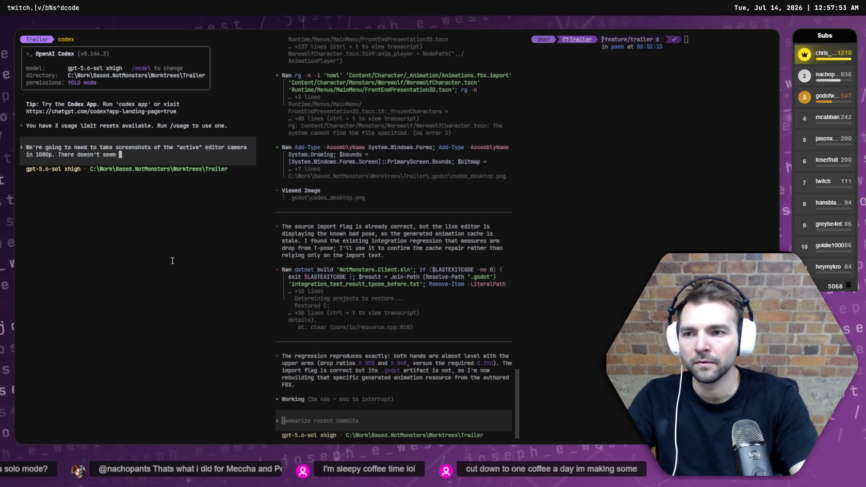
type("cility in teh edito")
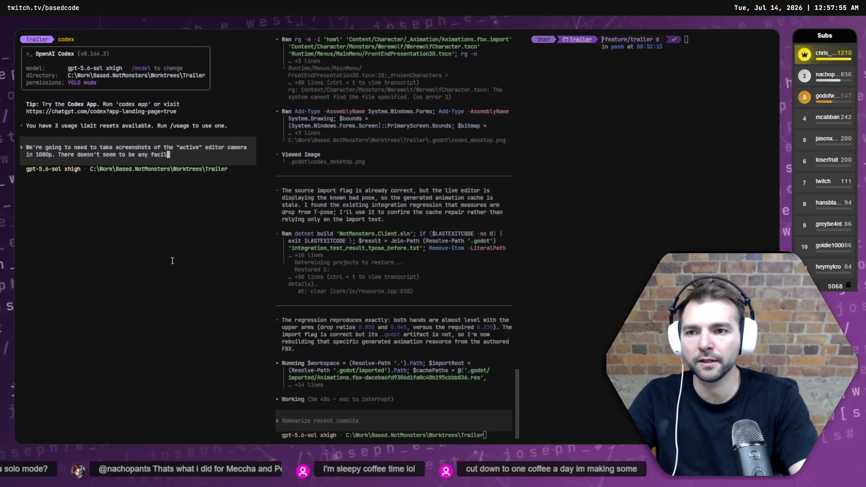
key("ctrl+BackSpace")
key("ctrl+BackSpace")
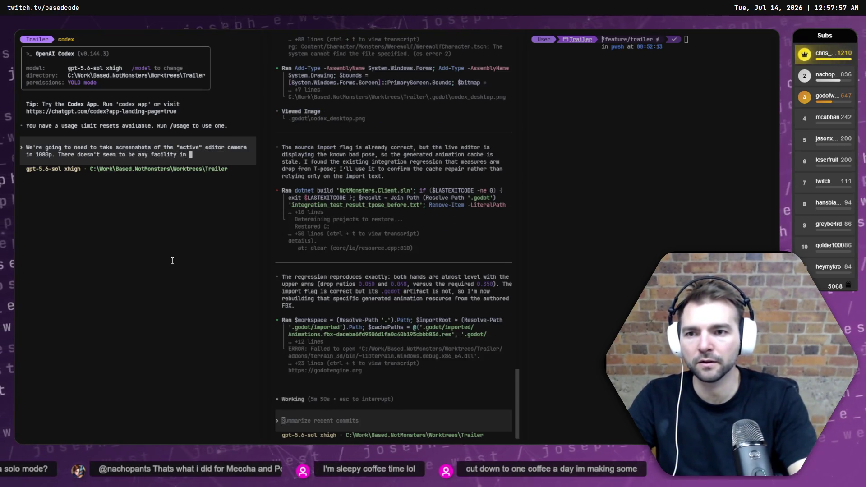
Request a quick editor extension adding a Screenshot button beside Sketch, submit it, and return to Godot
type("ditor to do so.")
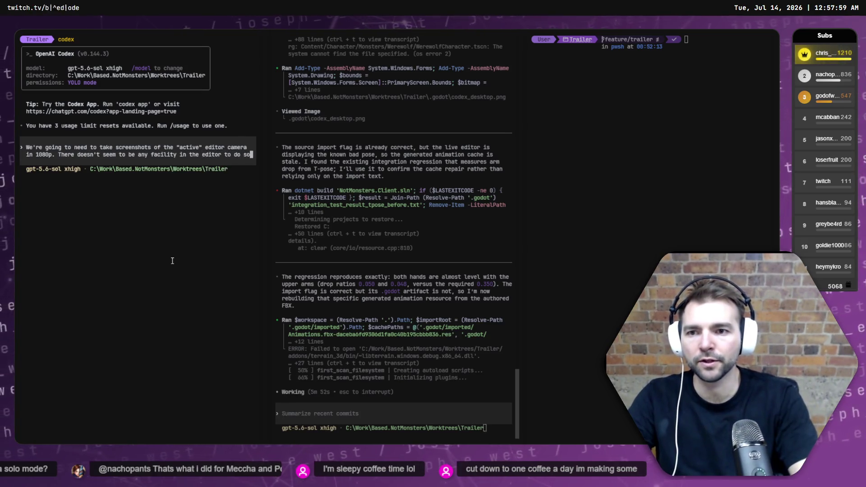
type(" Quickl")
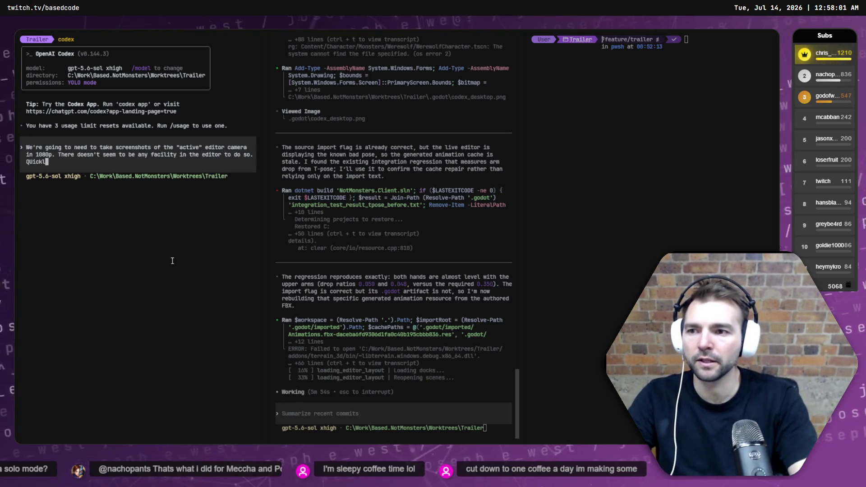
key("ctrl+BackSpace")
type("Quikclyt")
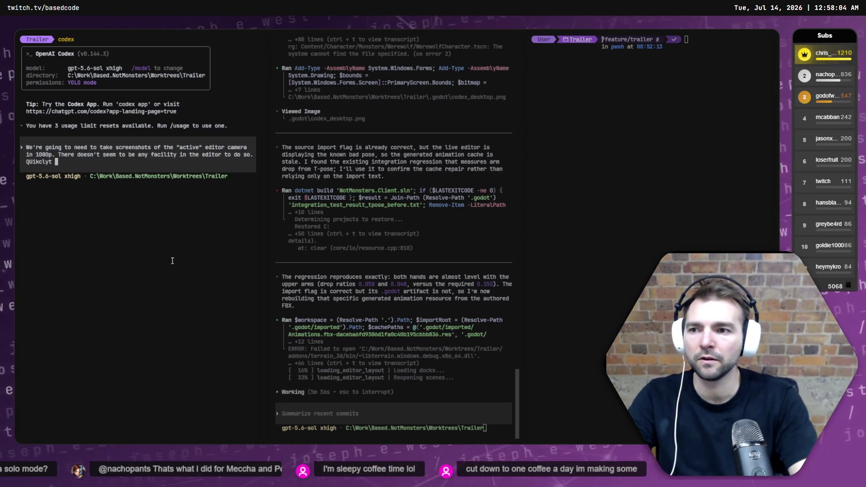
key("ctrl+BackSpace")
type("Quickly bu")
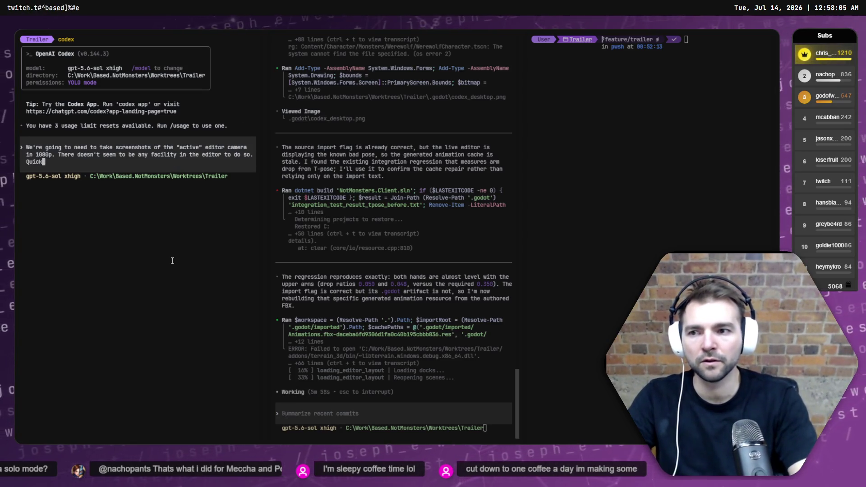
type("ild a editor extension")
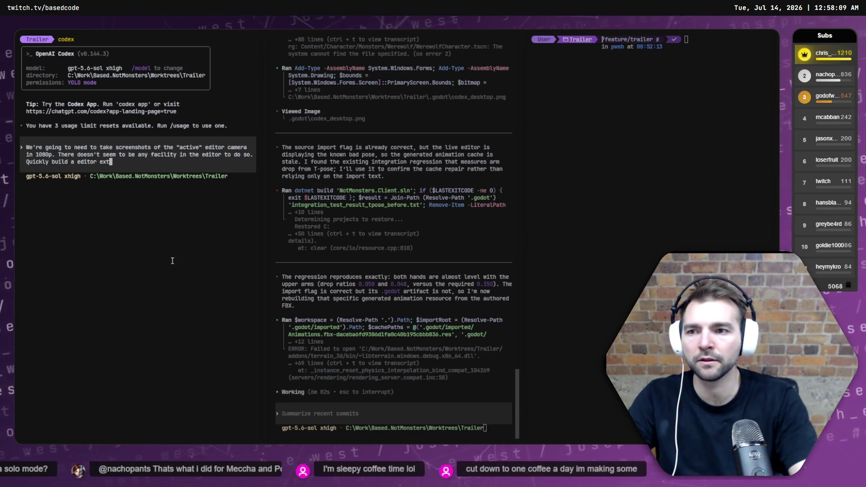
type(" to add a Scree")
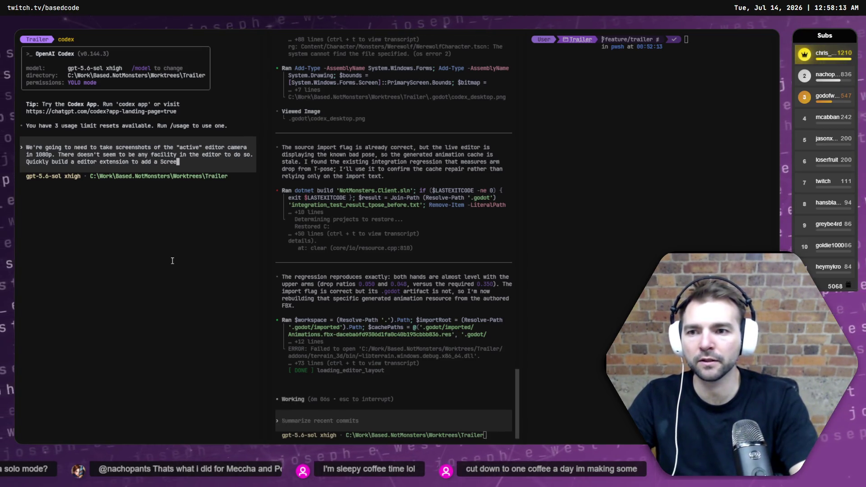
type("nshot command to")
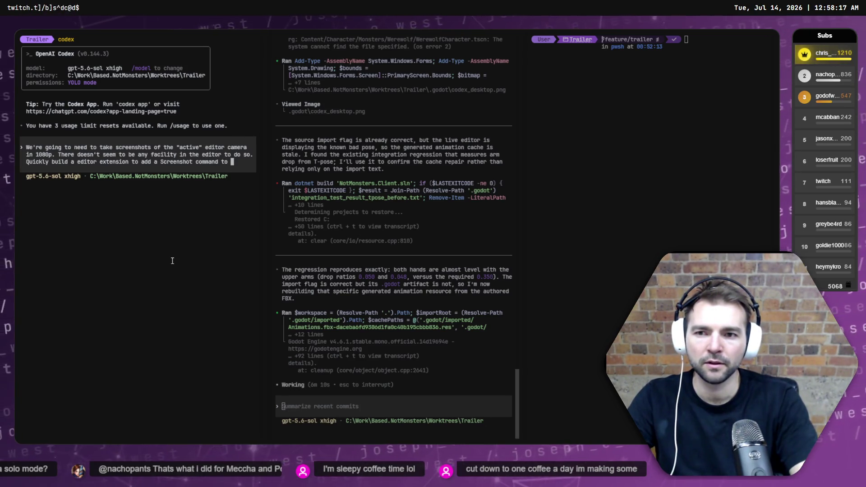
key("BackSpace")
key("BackSpace")
key("BackSpace")
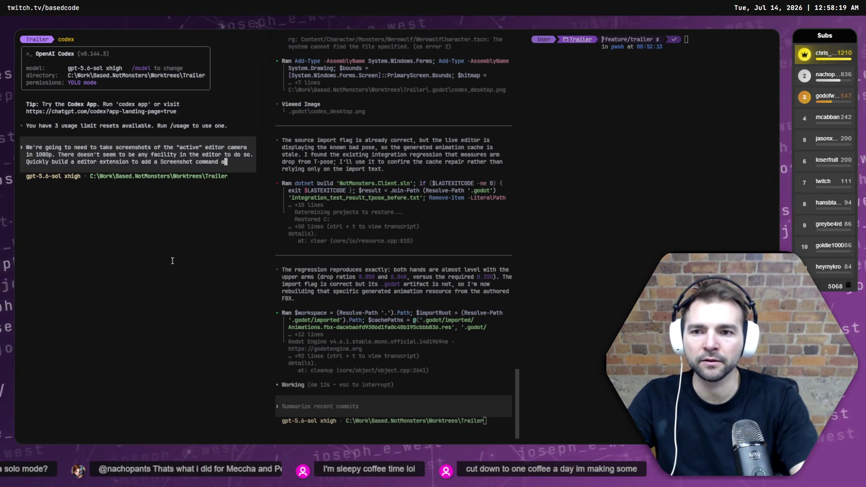
type("s a button in ")
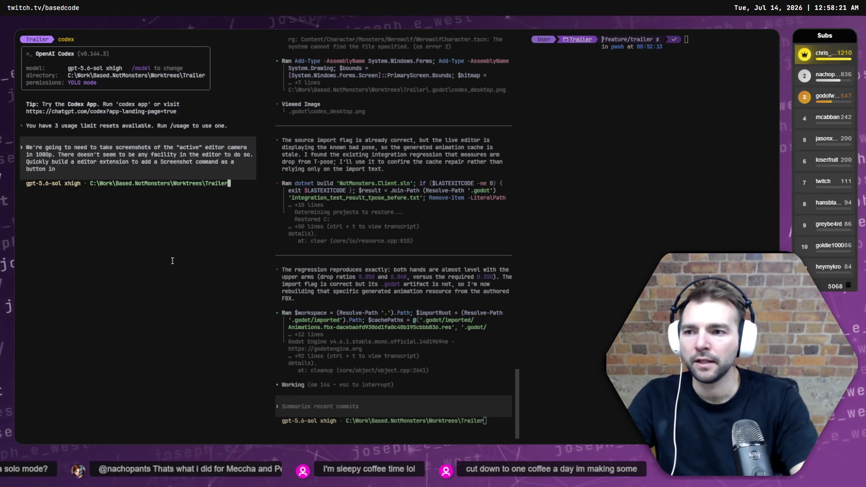
type("the editor at the top right")
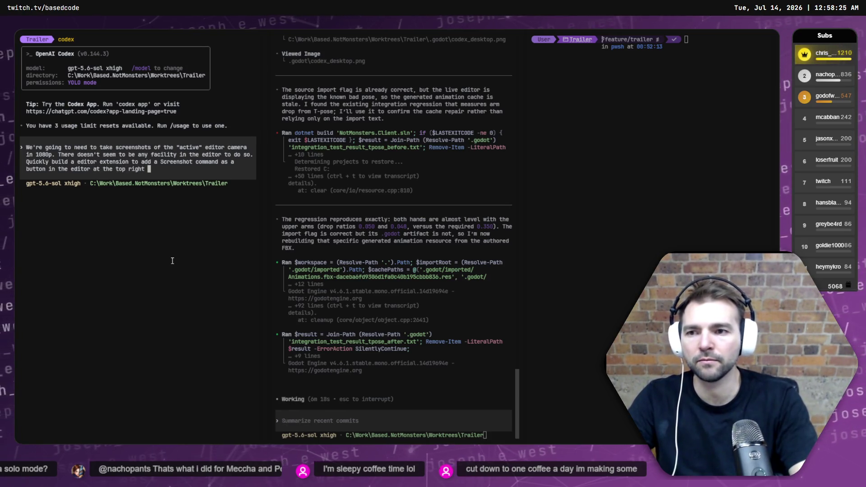
type(", beside the \"S")
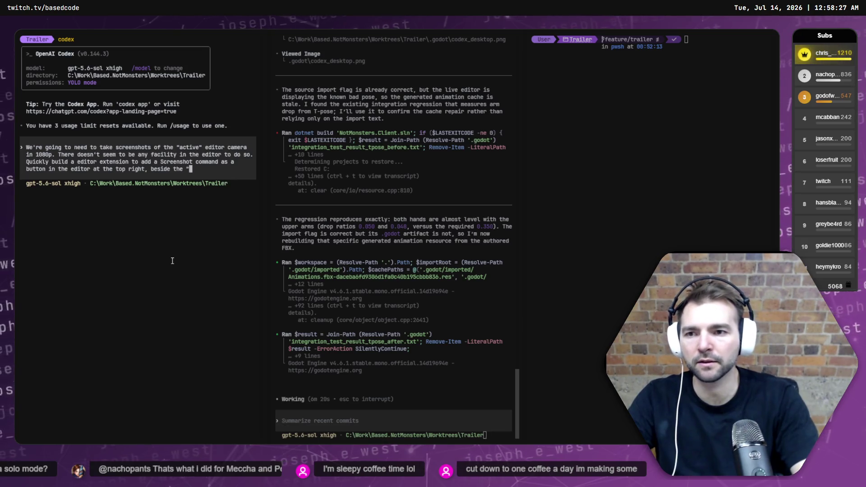
type("ketch\" button./")
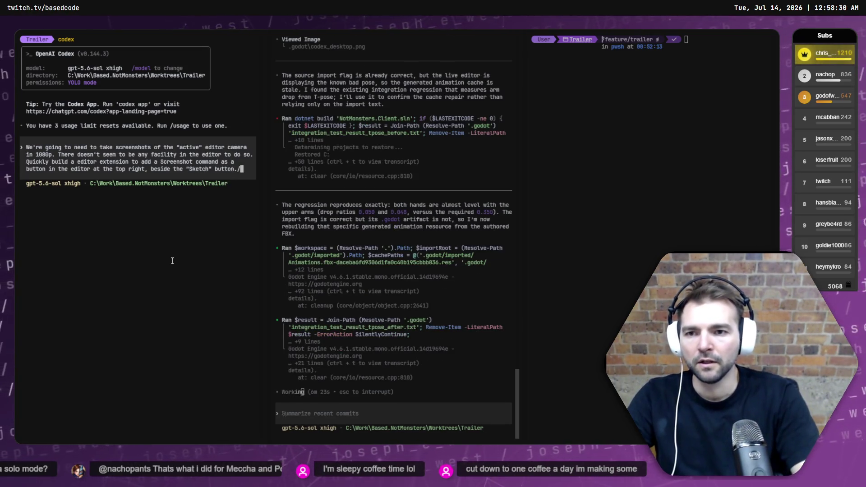
key("Return")
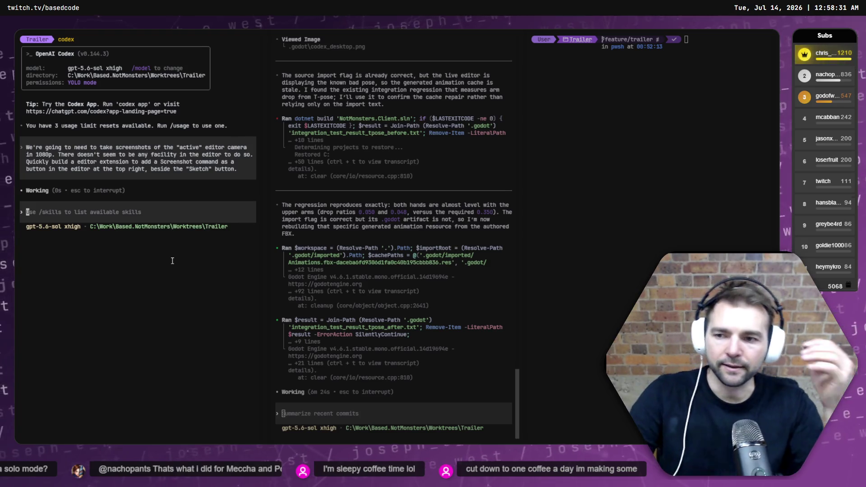
left_click(572, 213)
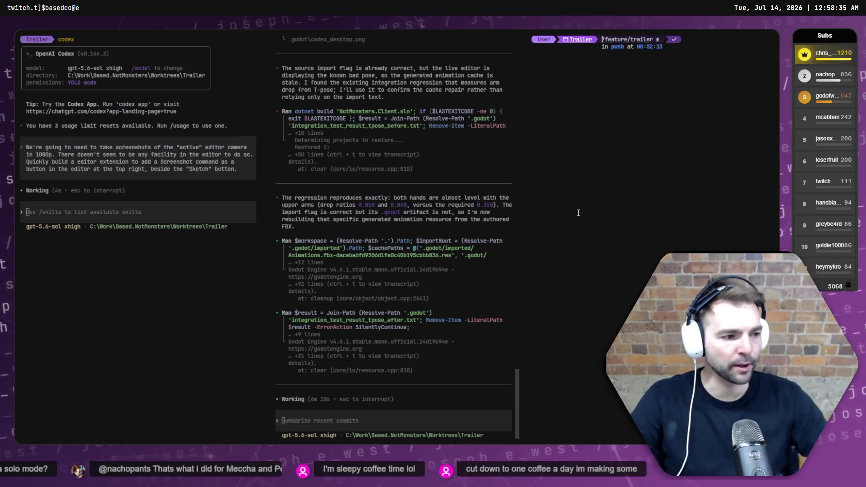
key("alt+Tab")
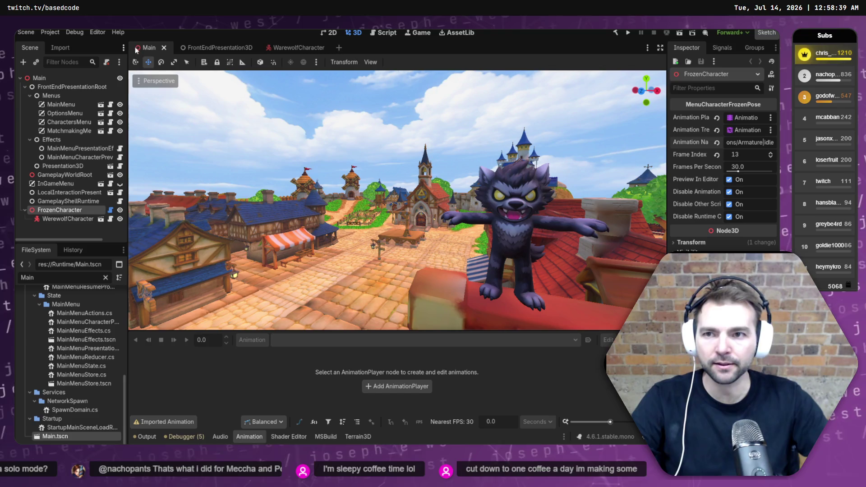
left_click_drag(464, 163, 439, 163)
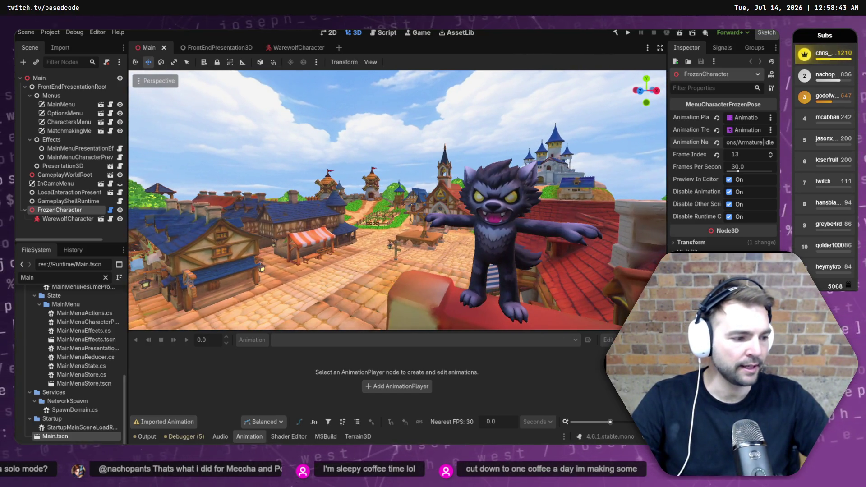
key("alt+Tab")
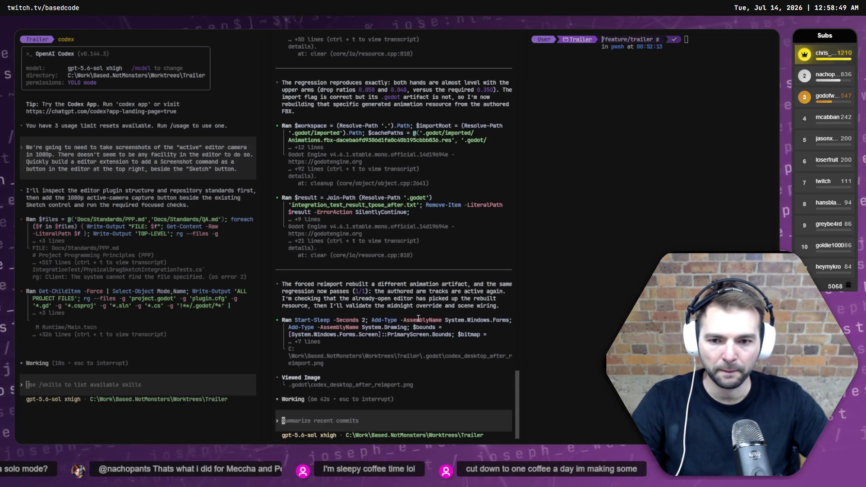
scroll(418, 318, "up", 9)
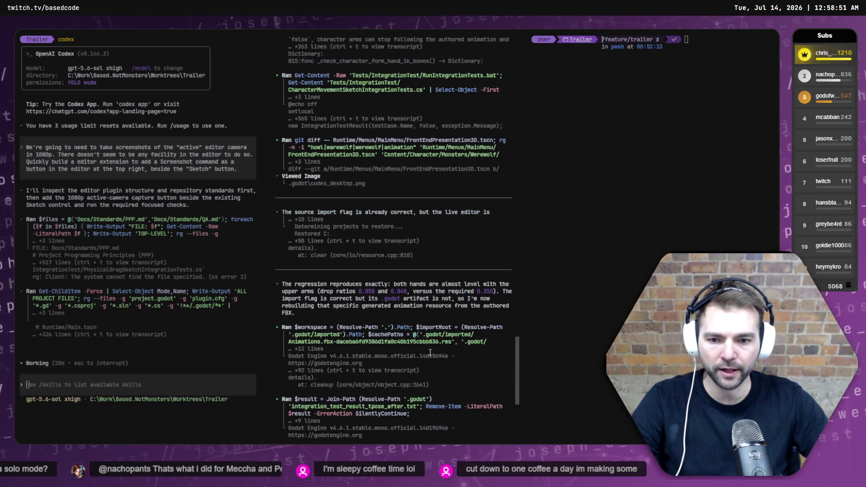
scroll(309, 280, "up", 15)
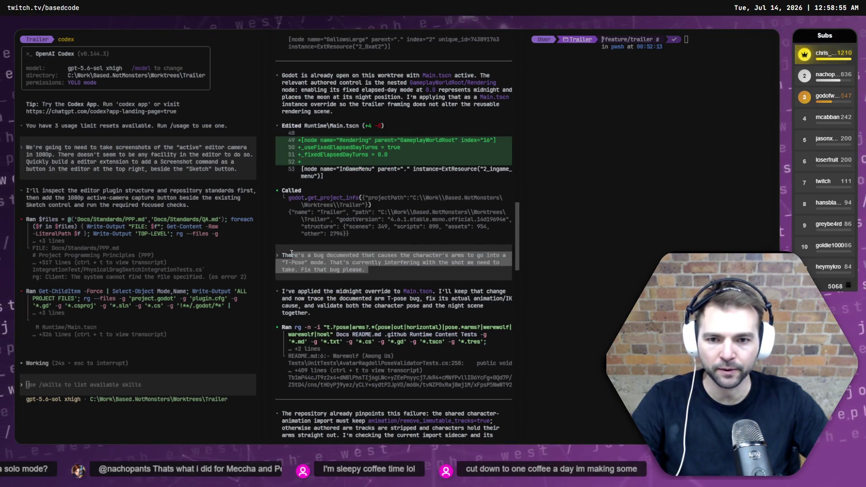
scroll(413, 317, "down", 20)
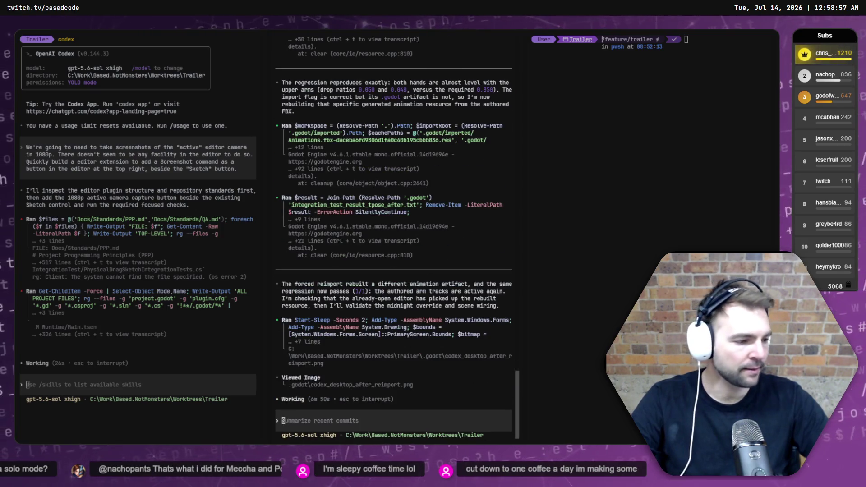
key("alt+Tab")
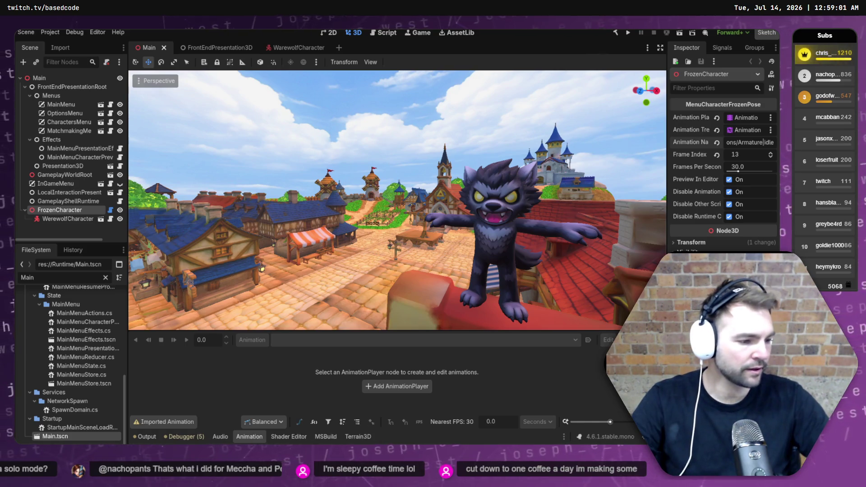
key("alt+Tab")
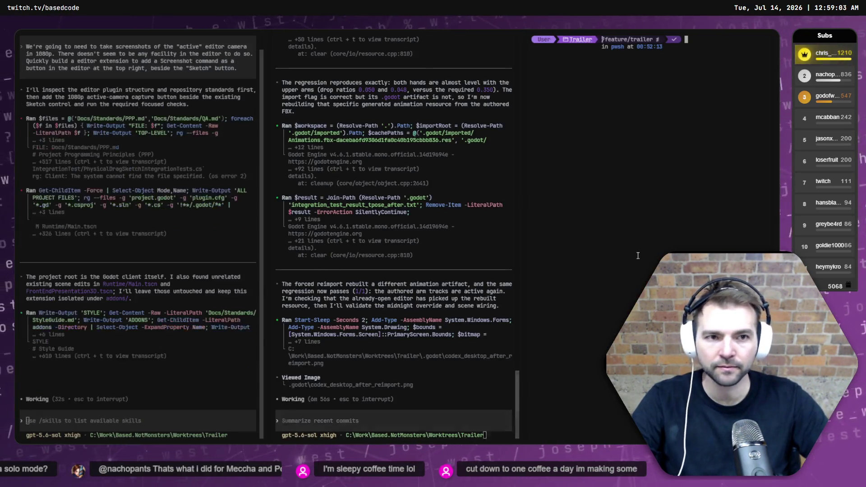
type("odex")
key("Return")
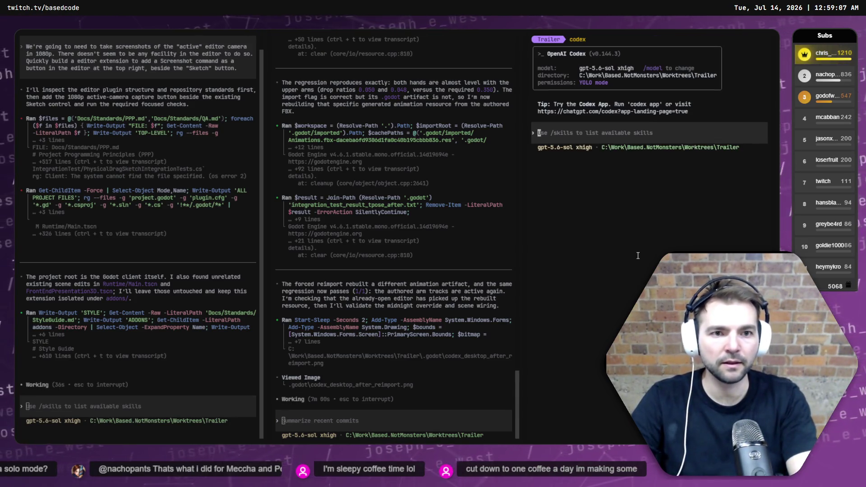
type("In the main")
key("BackSpace")
key("BackSpace")
key("BackSpace")
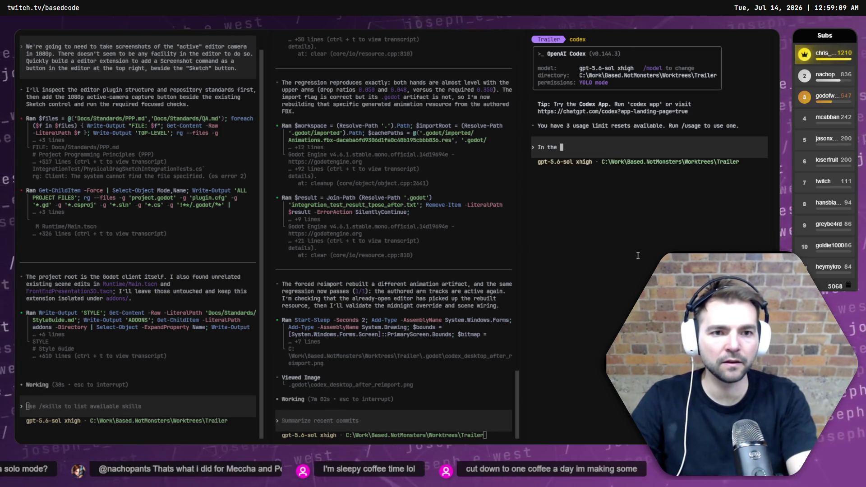
type("@Main")
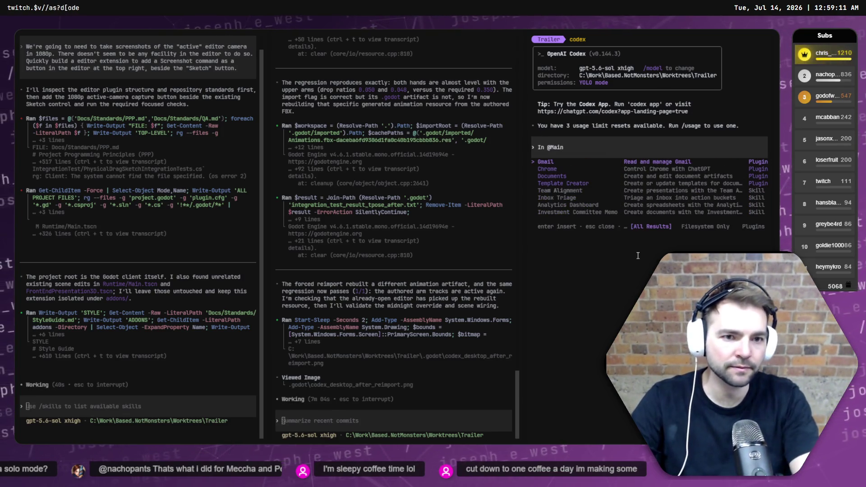
type(".")
key("Return")
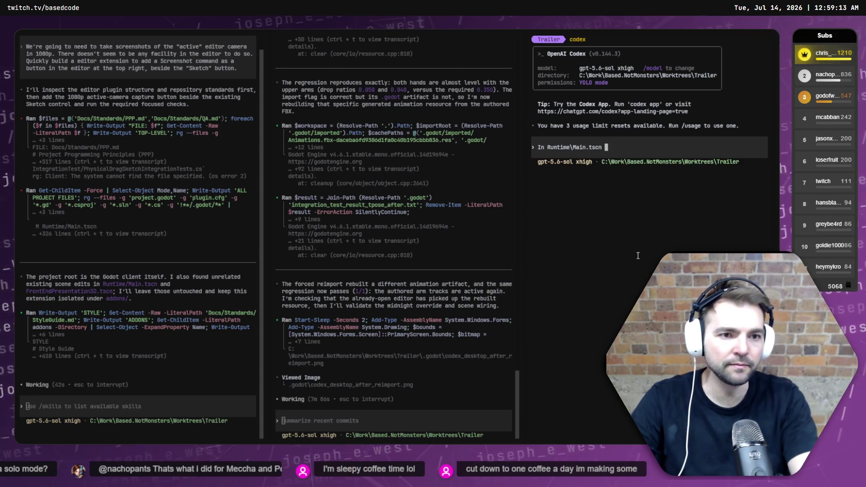
type("the time df da")
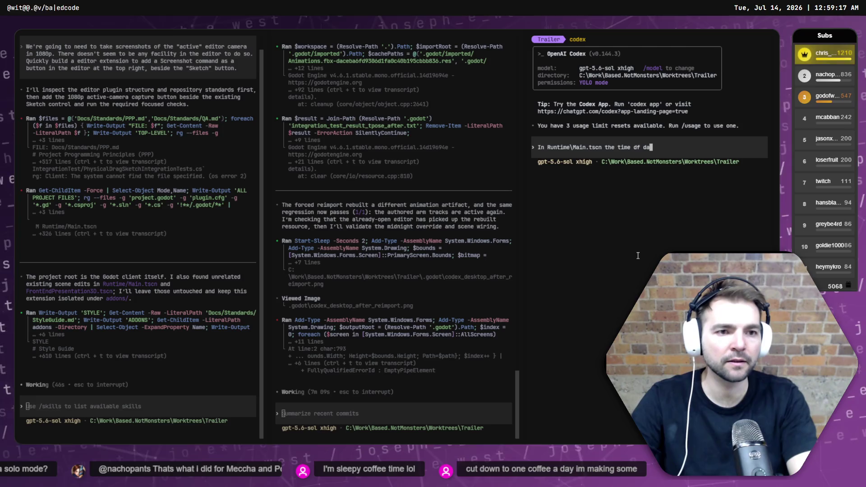
key("BackSpace")
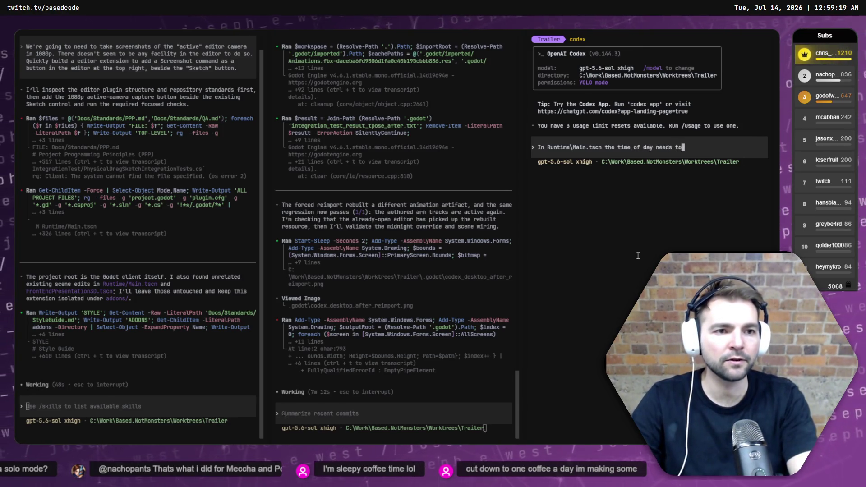
type("be nighti")
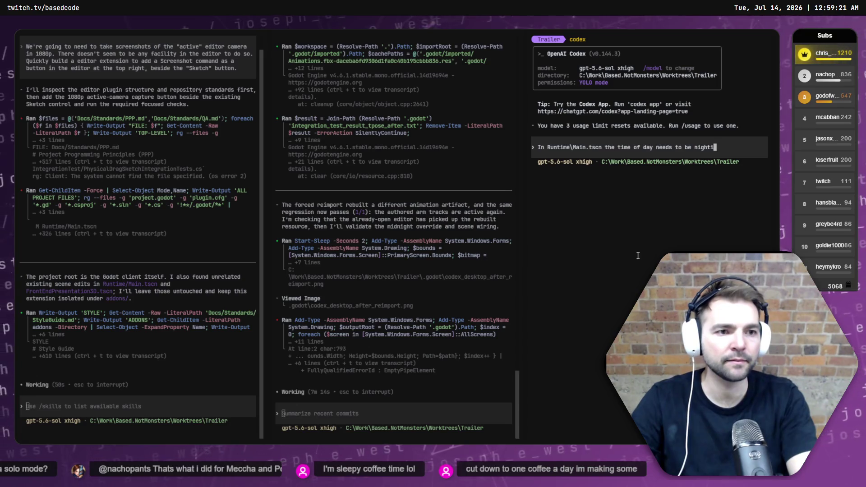
key("BackSpace")
key("BackSpace")
key("BackSpace")
type("midnight.")
key("Return")
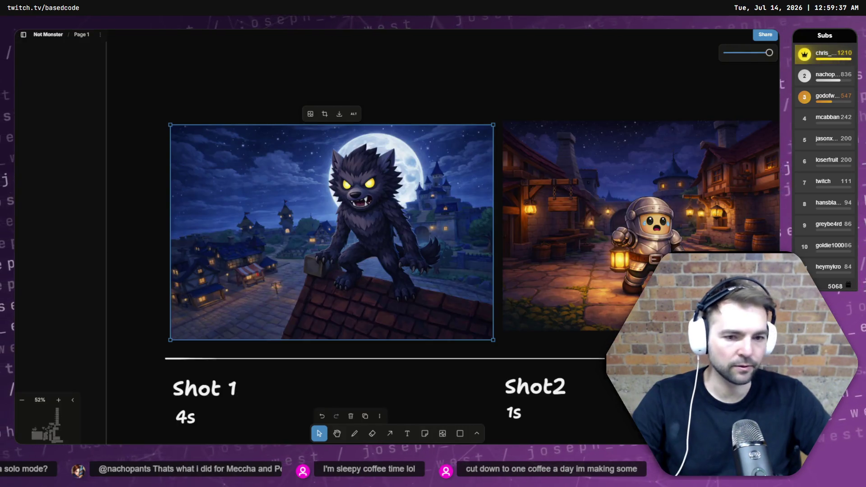
Zoom out and pan the tldraw storyboard across Shot 1 through Shot 8
scroll(395, 247, "right", 5)
scroll(395, 247, "down", 10)
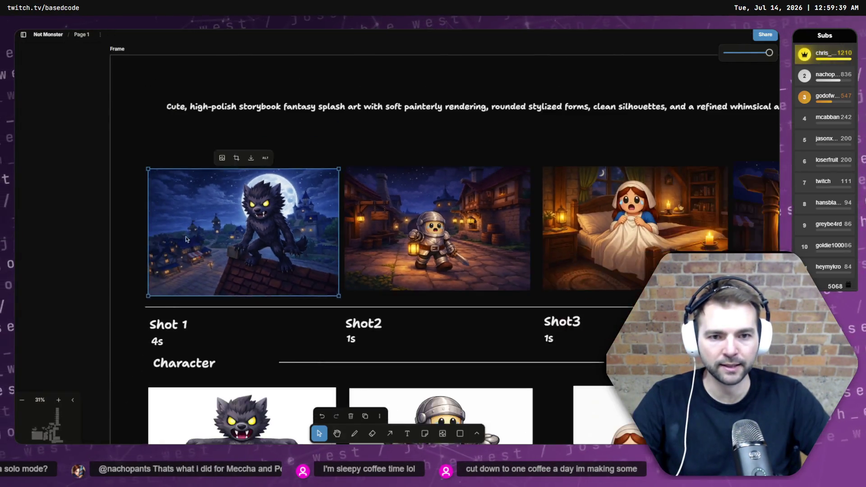
scroll(195, 248, "down", 3)
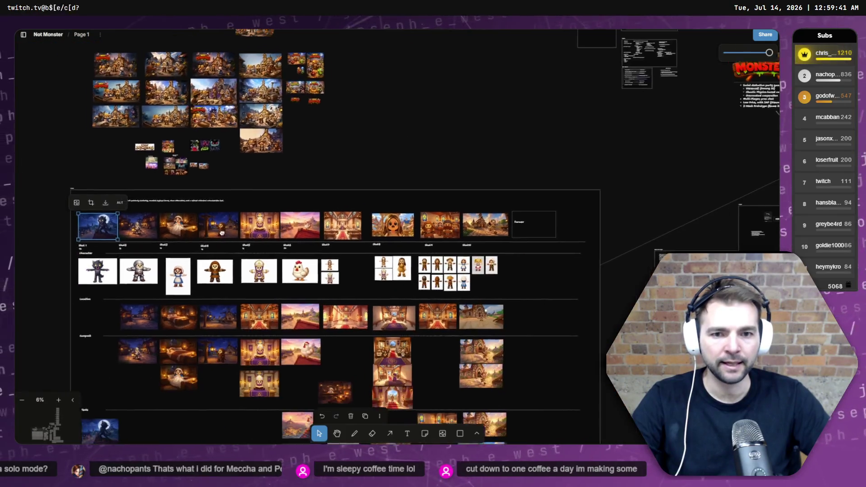
left_click_drag(195, 248, 368, 234)
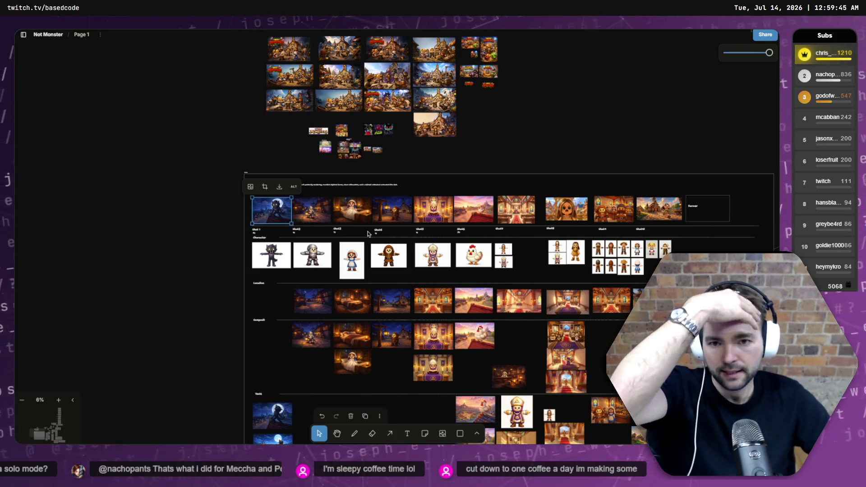
scroll(277, 208, "up", 5)
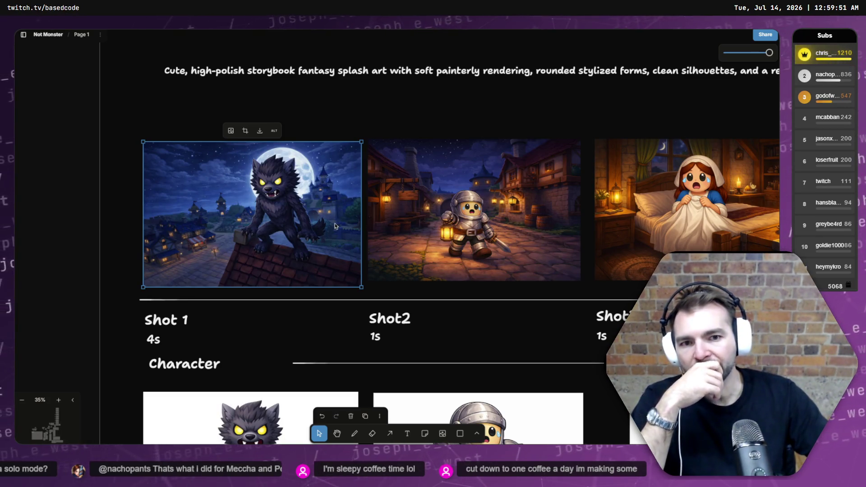
scroll(361, 201, "right", 5)
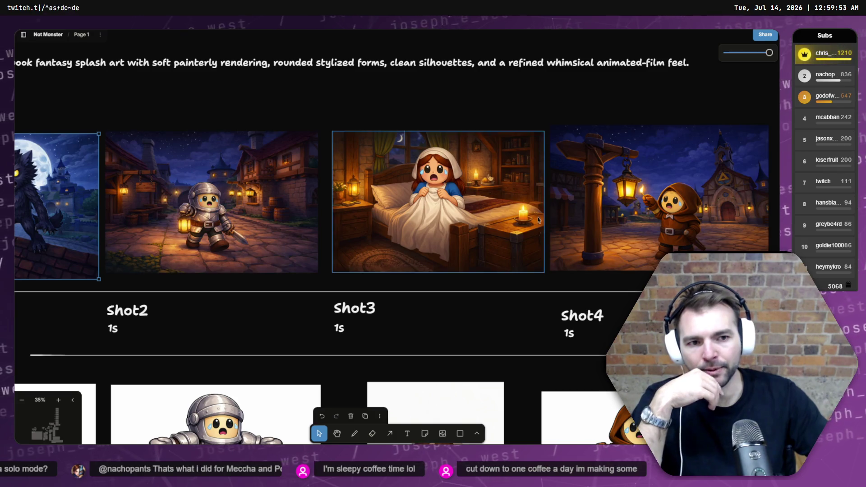
scroll(437, 219, "right", 2)
scroll(438, 219, "right", 8)
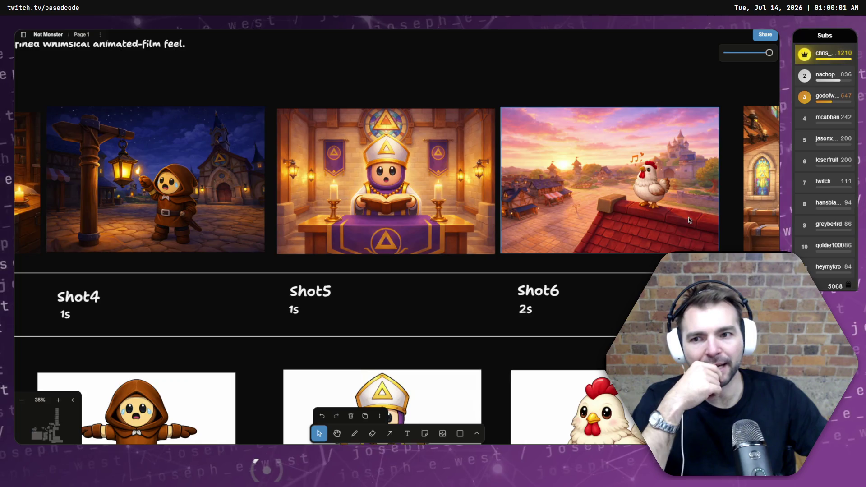
left_click_drag(689, 217, 231, 199)
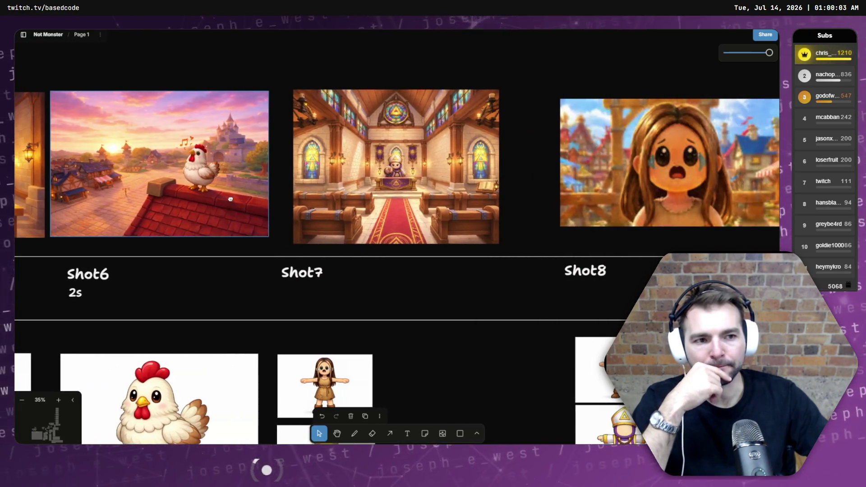
Select the Shot 7 church interior image, then switch back to the Godot editor
scroll(273, 205, "left", 8)
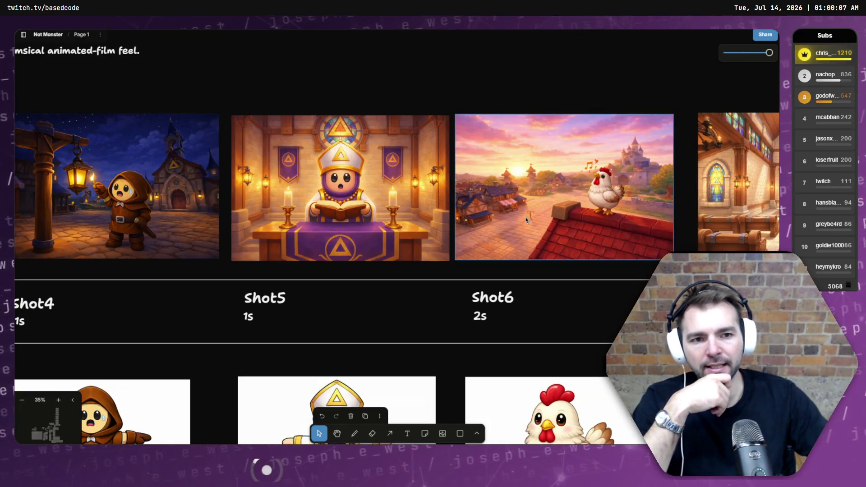
scroll(525, 219, "left", 15)
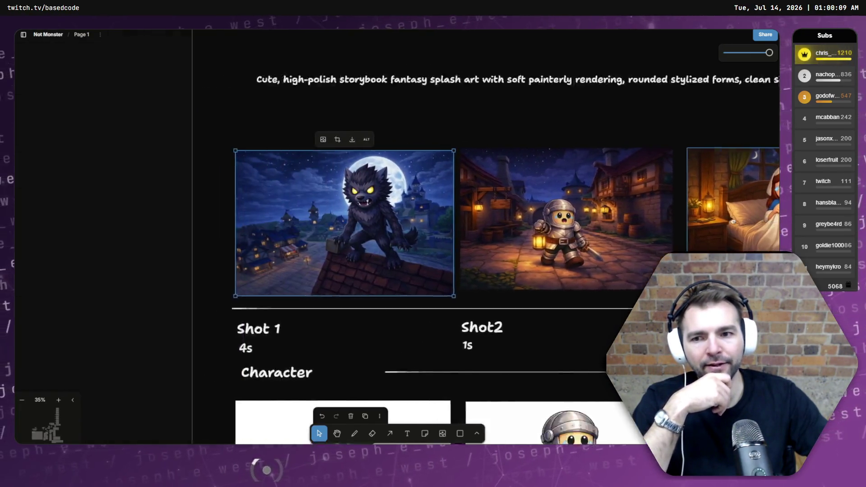
scroll(733, 221, "right", 3)
scroll(733, 221, "down", 2)
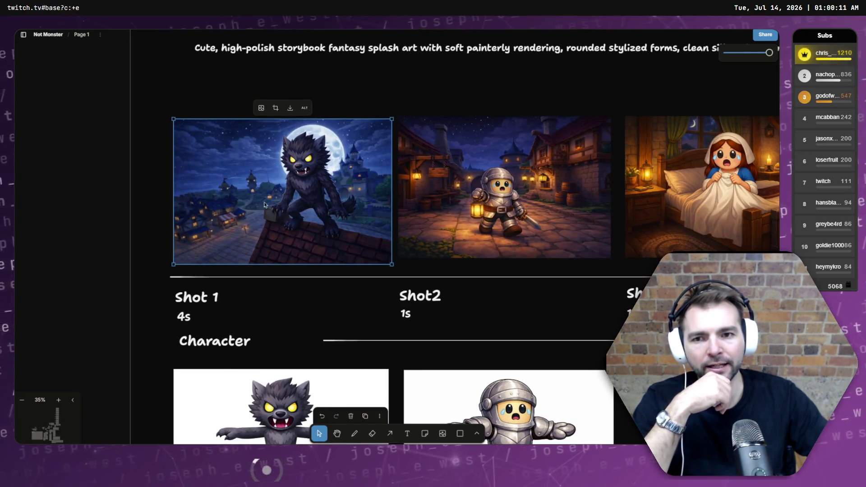
scroll(243, 179, "right", 11)
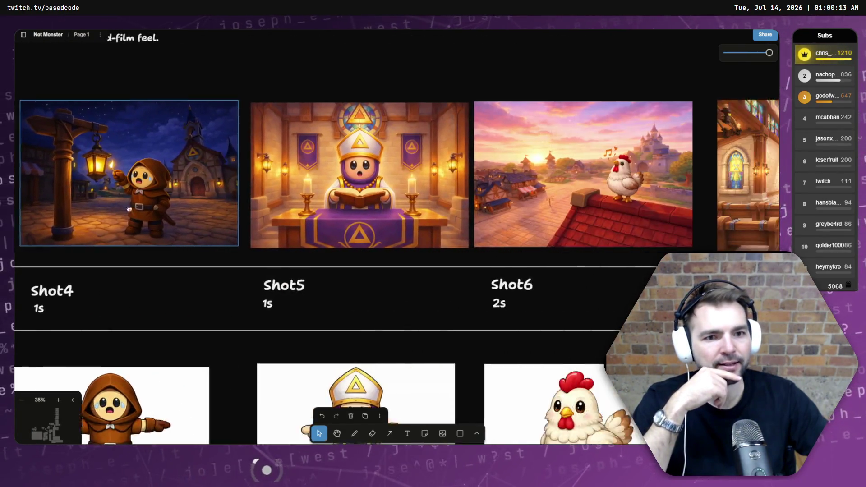
scroll(129, 209, "right", 6)
left_click(443, 212)
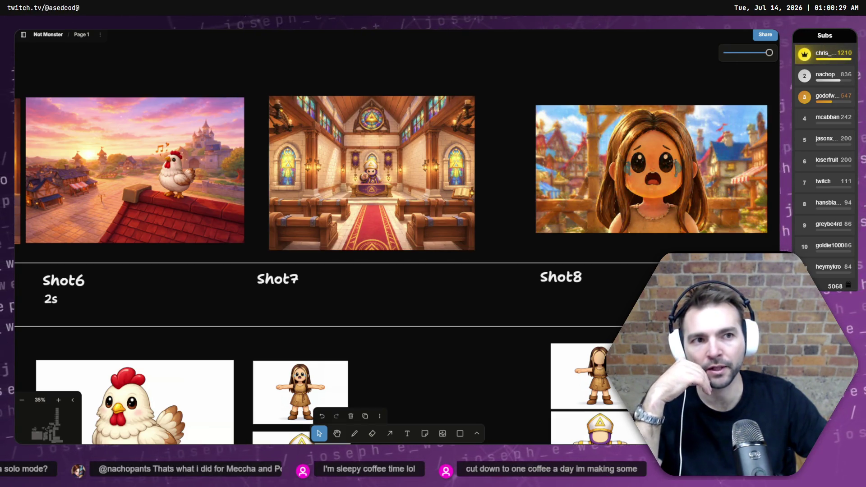
key("alt+Tab")
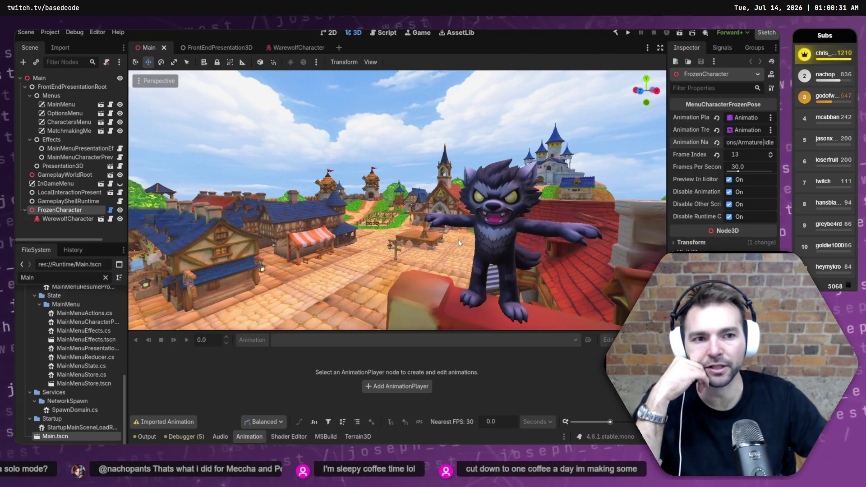
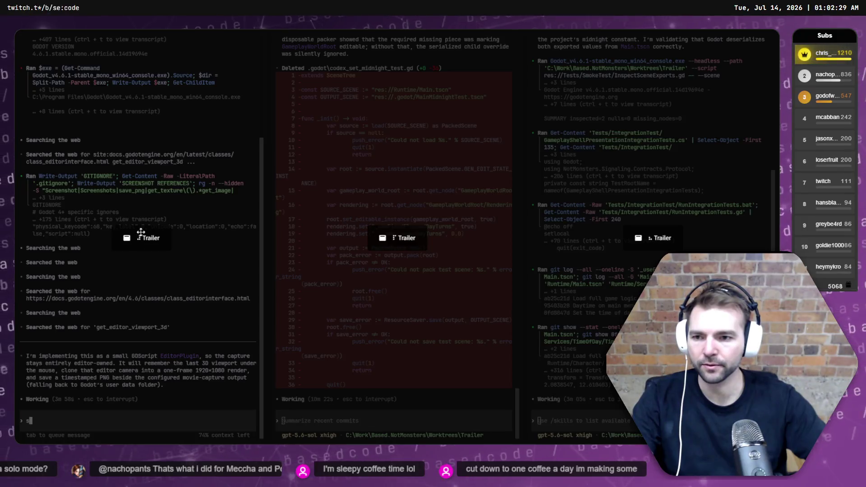
Type 'Screen' in the left session's input and start a 'Night' note in the middle one
type("s")
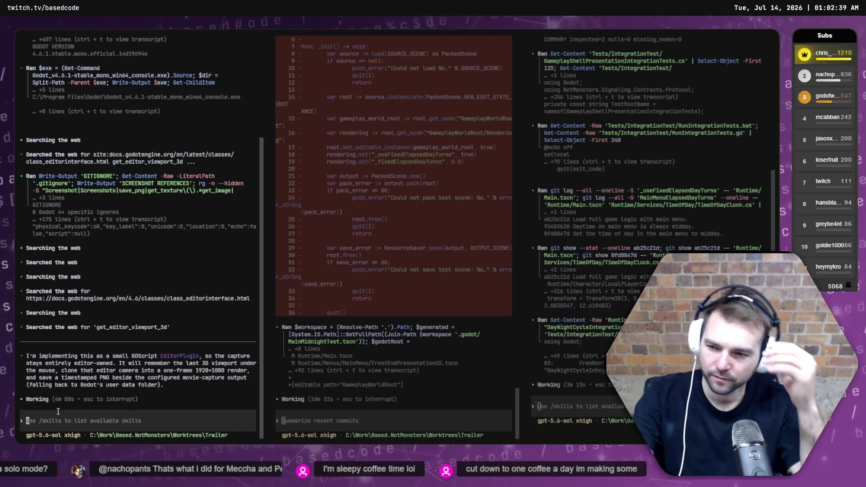
type("Screenshot Plugi")
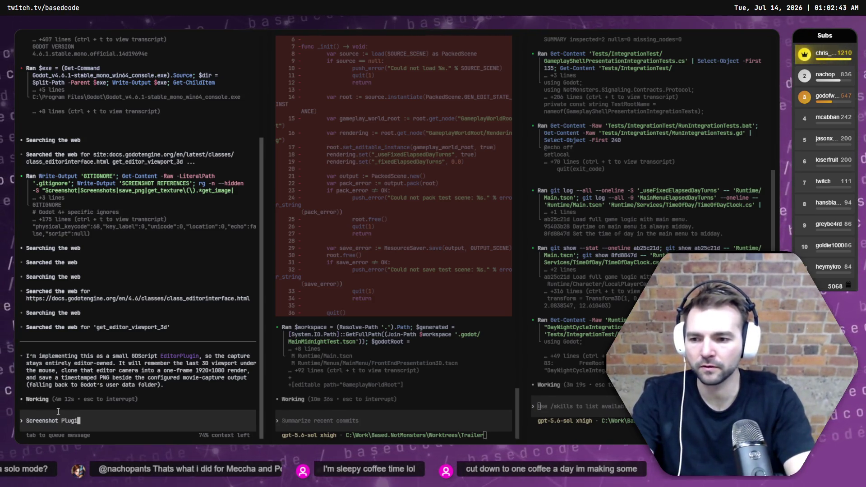
type("n")
left_click(375, 410)
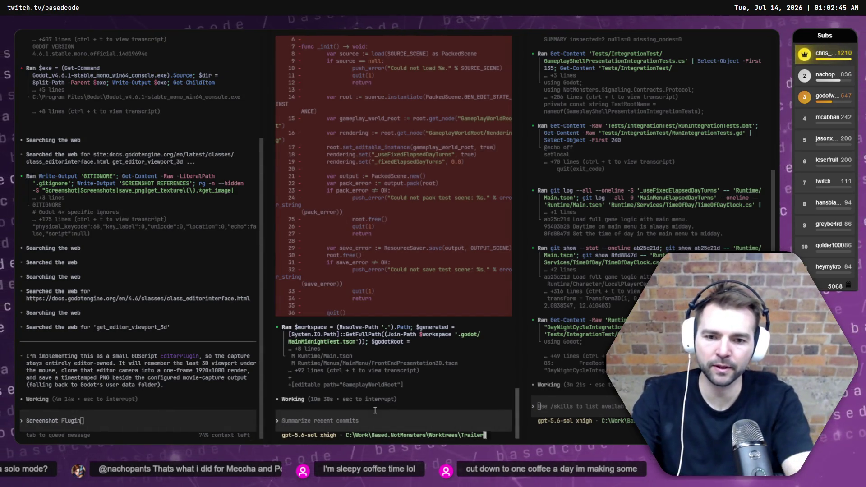
type("Night")
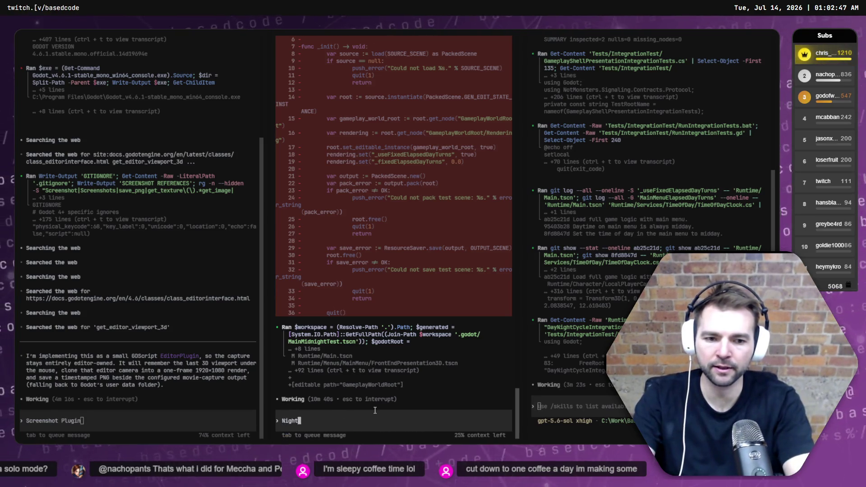
key("BackSpace")
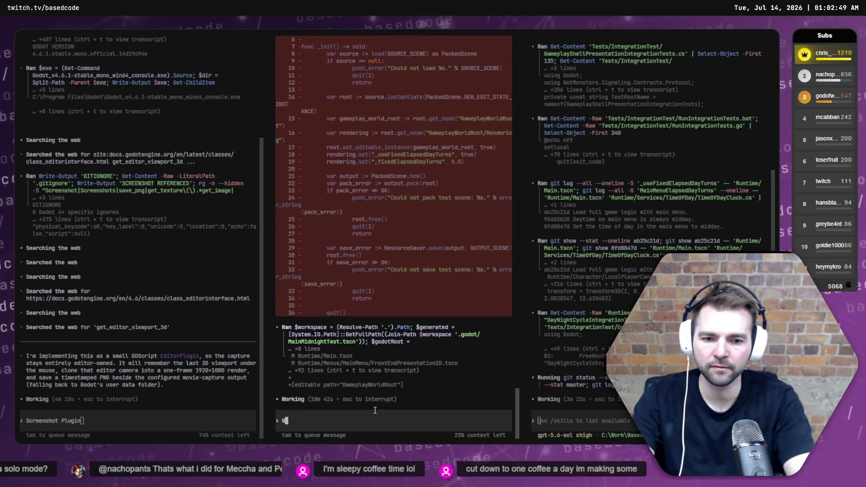
key("BackSpace")
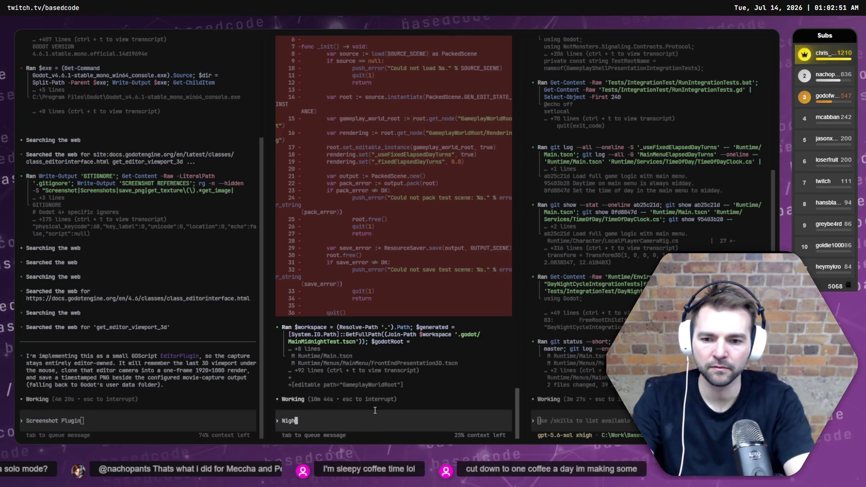
Paste the earlier Main.tscn prompt in the right session and replace the middle note with 'TPose'
left_click(605, 333)
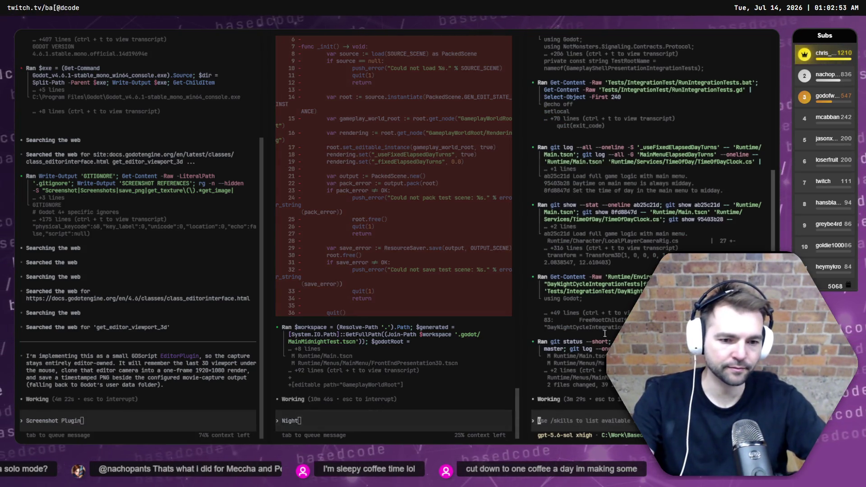
key("ctrl+v")
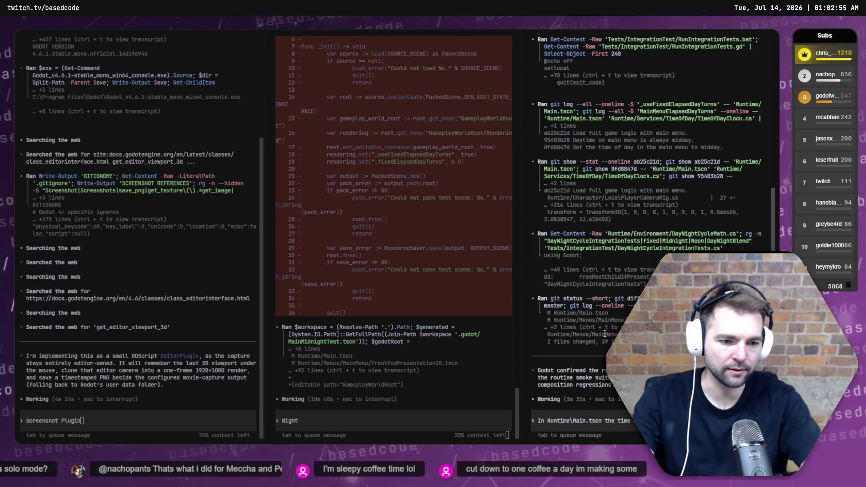
left_click(483, 323)
key("BackSpace")
key("BackSpace")
key("BackSpace")
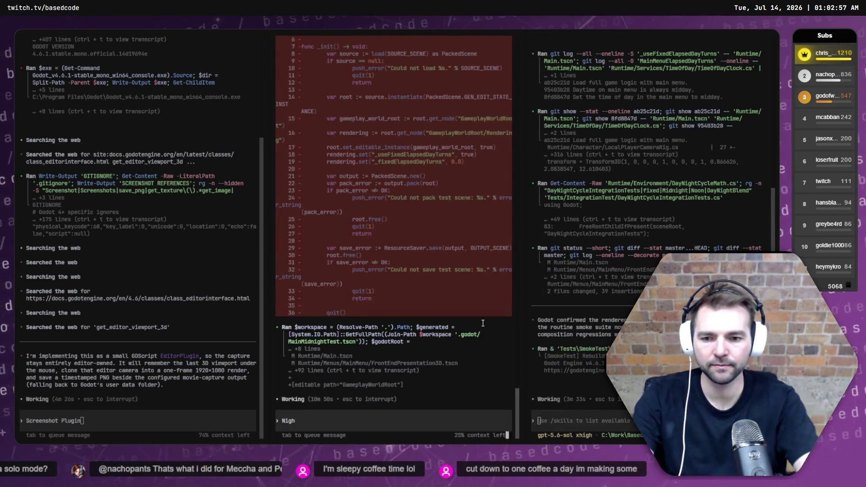
key("BackSpace")
key("BackSpace")
type("There's a bug documented that causes the character's arms to go into a \"T-Pose\" mode. That's currently interfering with the shot we need to take. Fix that bug please.")
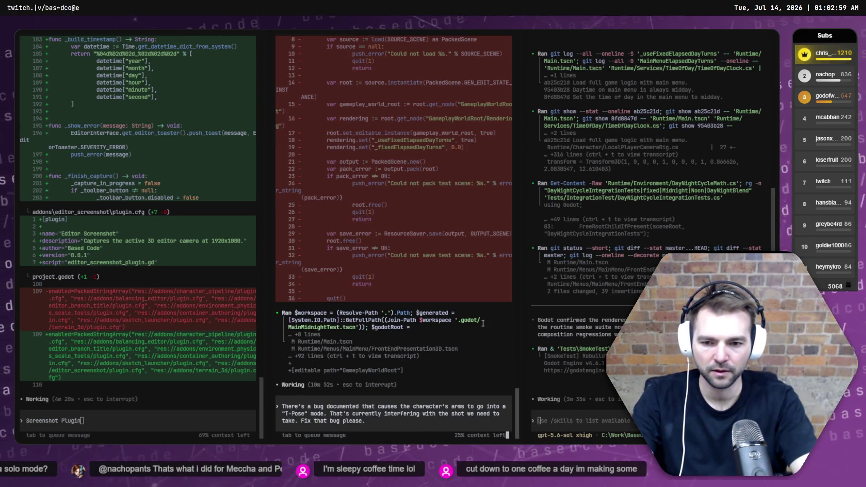
key("ctrl+c")
type("TPose")
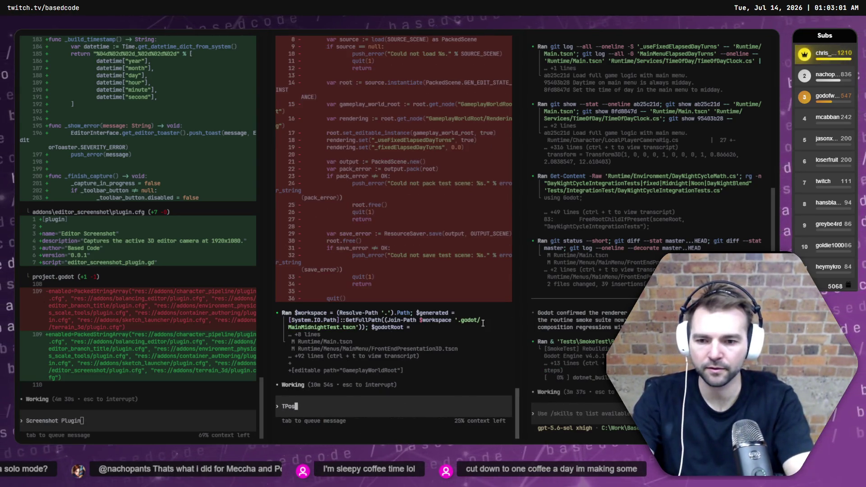
Finish the 'Nightime' note in the right session, then return to Godot
left_click(539, 413)
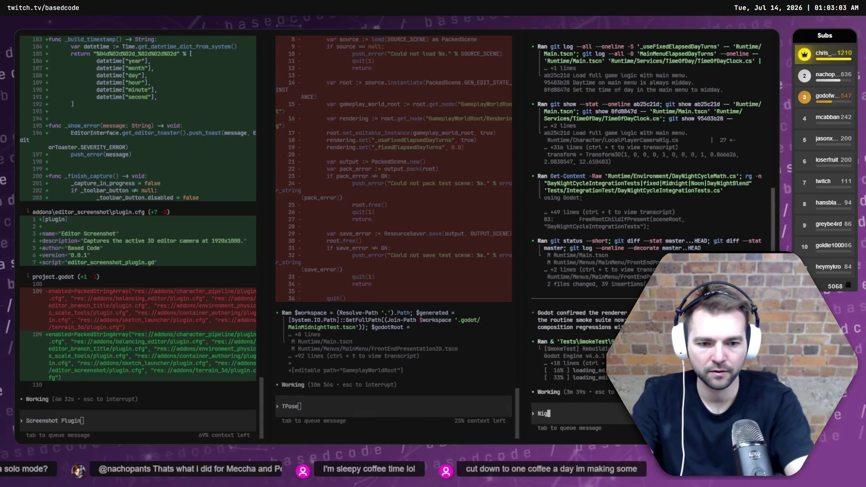
type("htime")
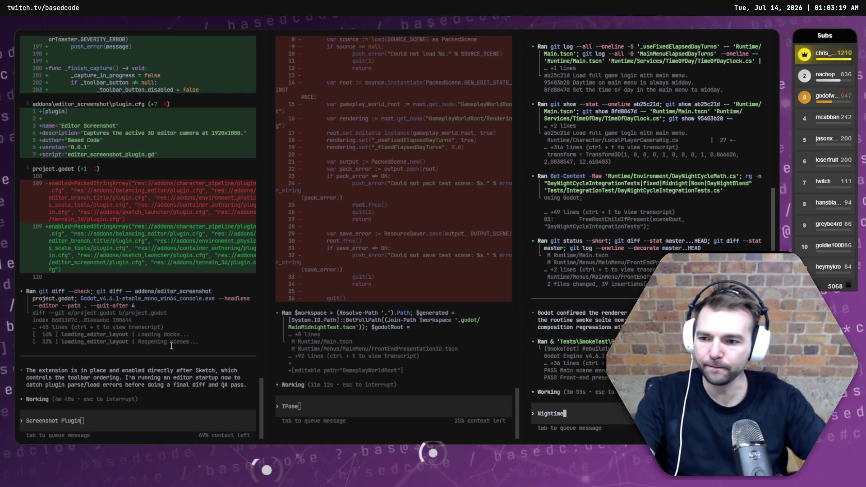
left_click(603, 358)
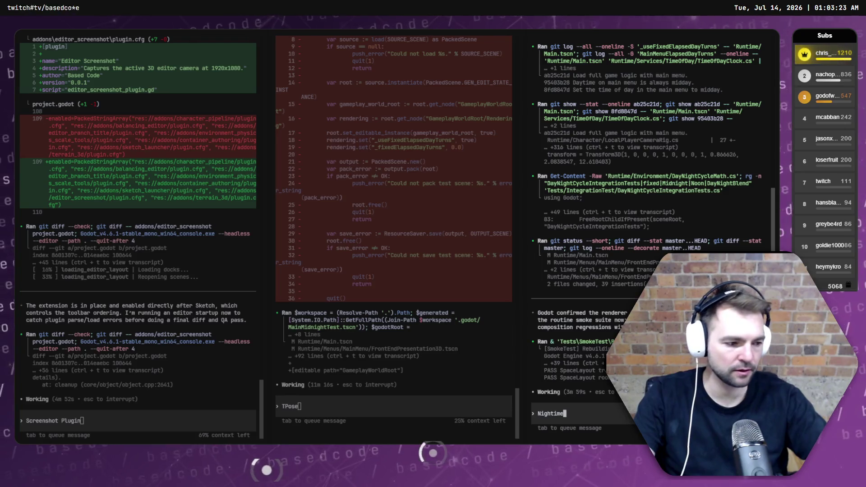
key("alt+Tab")
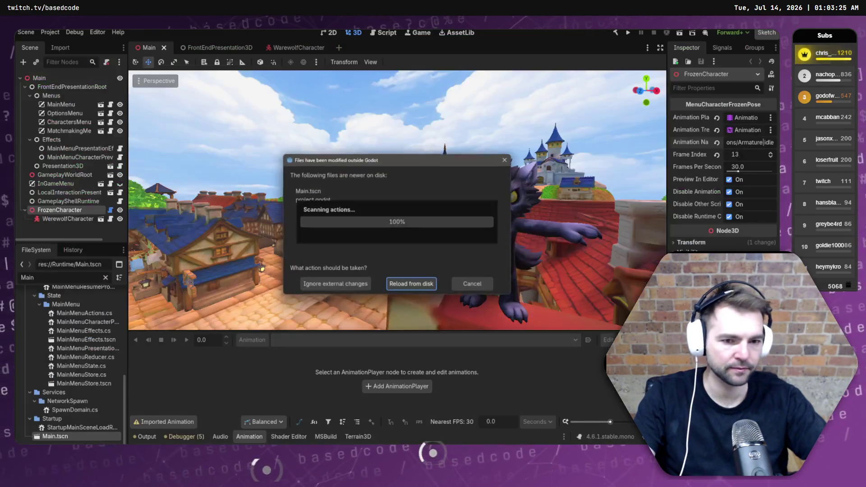
Reload the scene from disk and hide the viewport grid, transform gizmo and gizmos
left_click(409, 285)
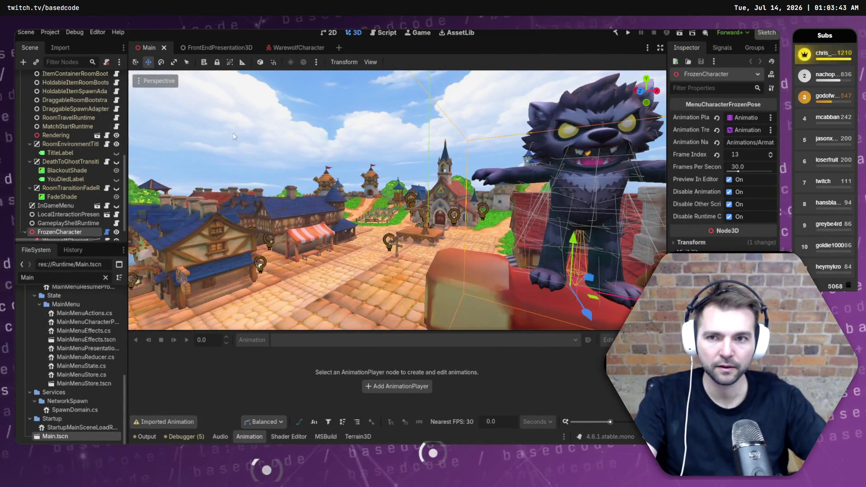
left_click(144, 82)
left_click(158, 294)
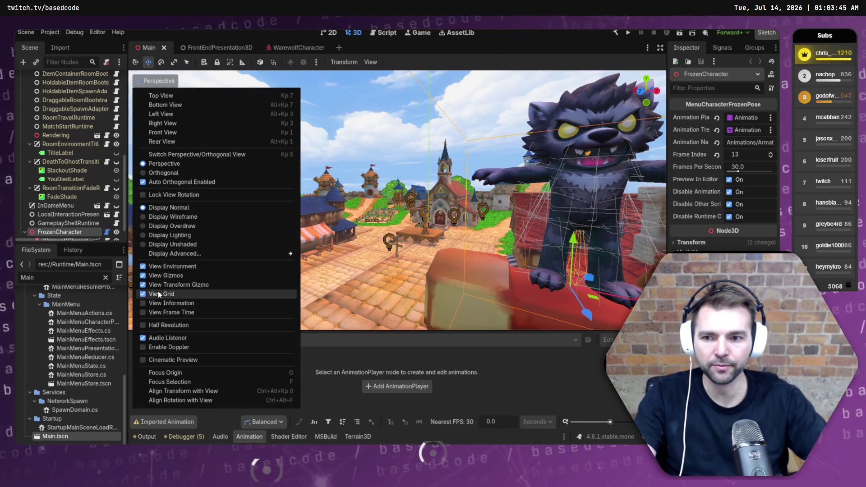
left_click(158, 285)
left_click(158, 275)
left_click(429, 137)
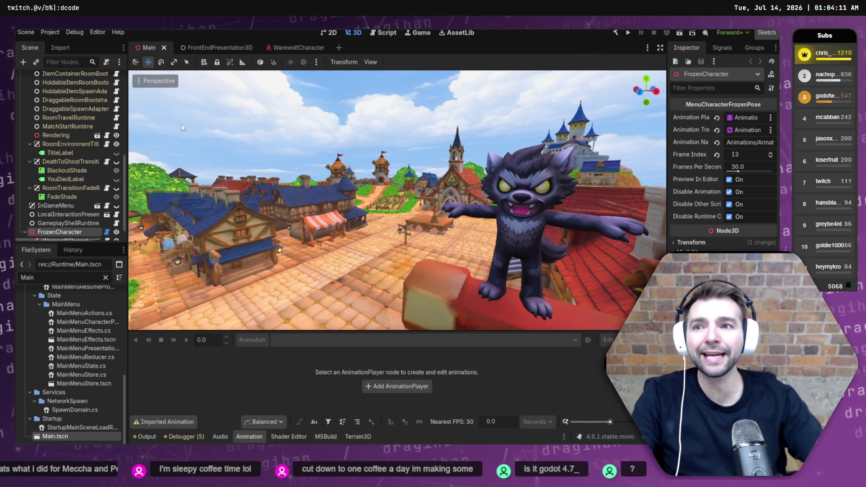
View the About Godot information, close it, and switch to the browser
left_click(118, 33)
left_click(131, 129)
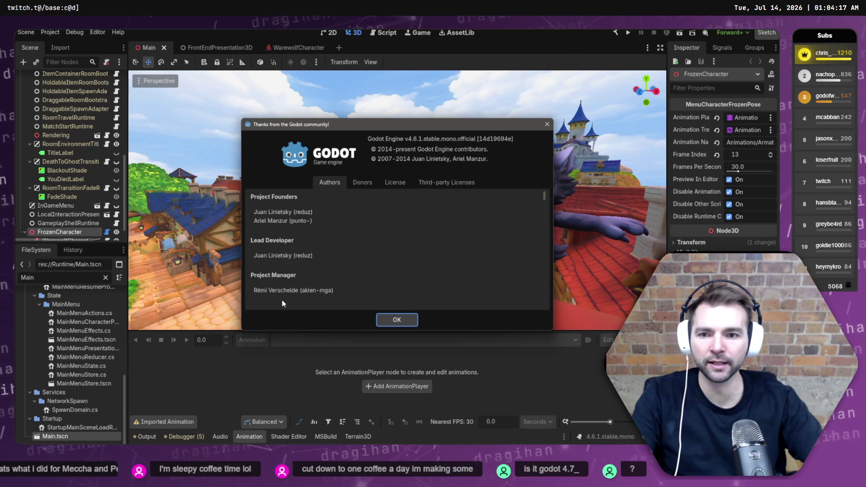
left_click(545, 125)
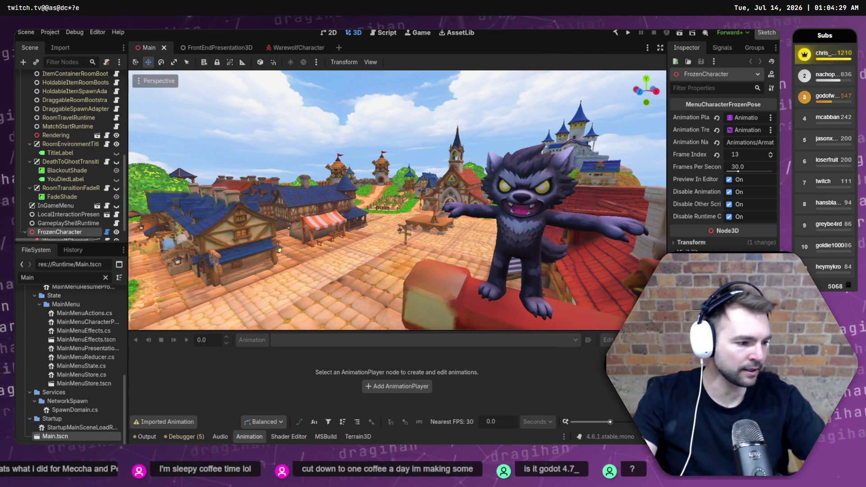
key("alt+Tab")
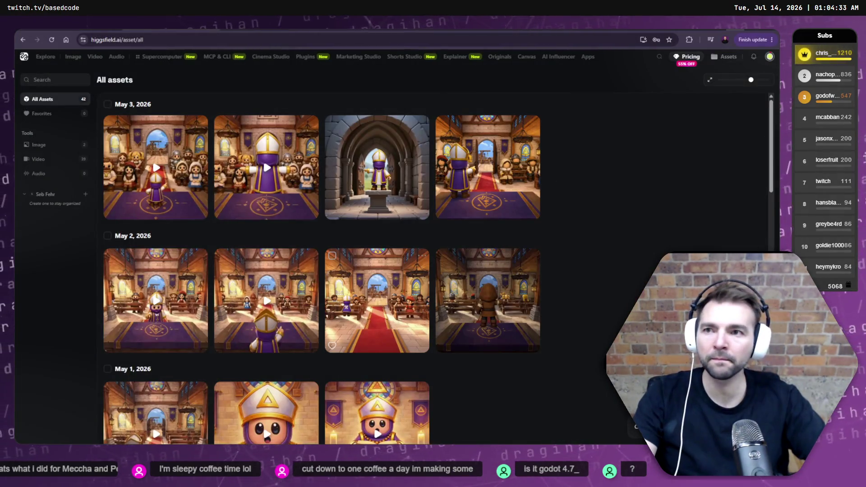
Add a 'Godot 3.7 Upgrade' sprint goal in FlowHub and move it below the trailer task
key("ctrl+Tab")
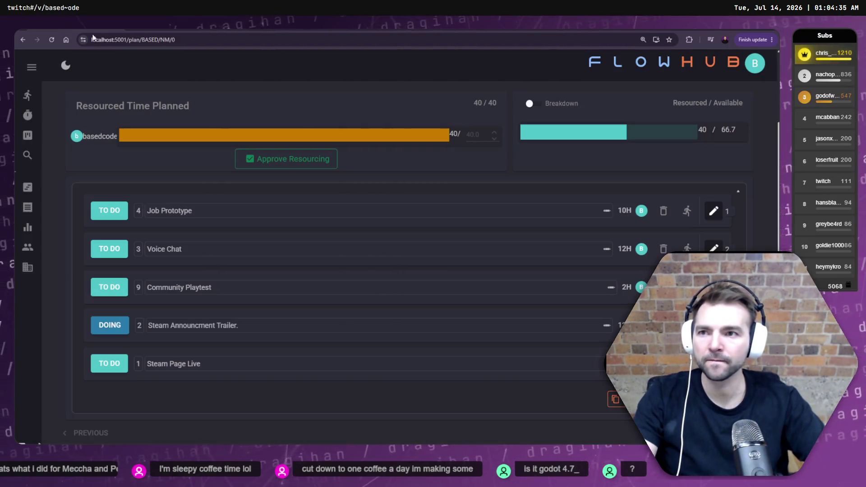
left_click(506, 421)
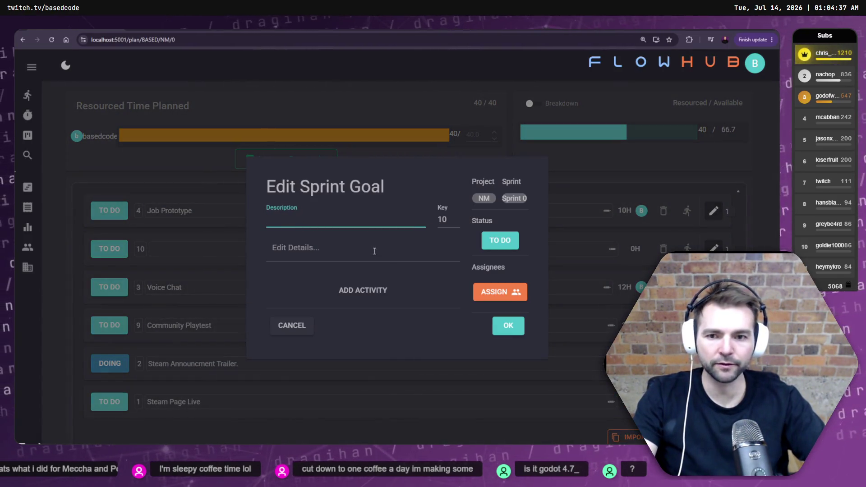
type("Godot 34.")
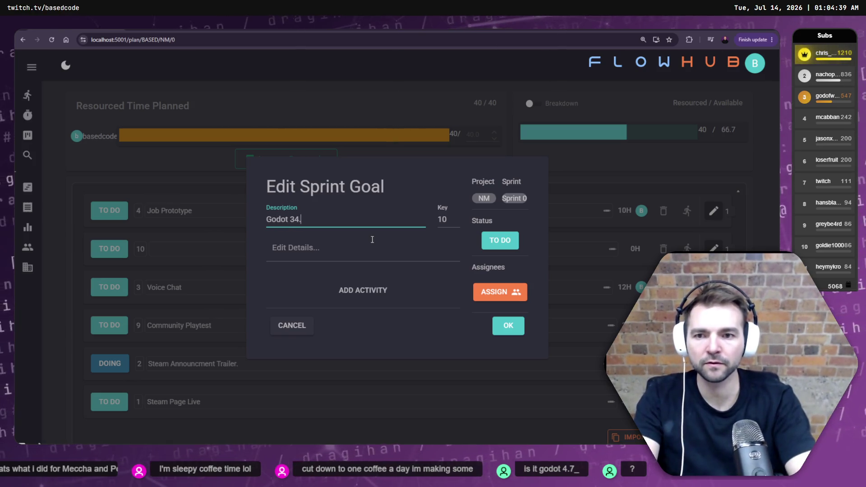
key("BackSpace")
key("BackSpace")
type(".7")
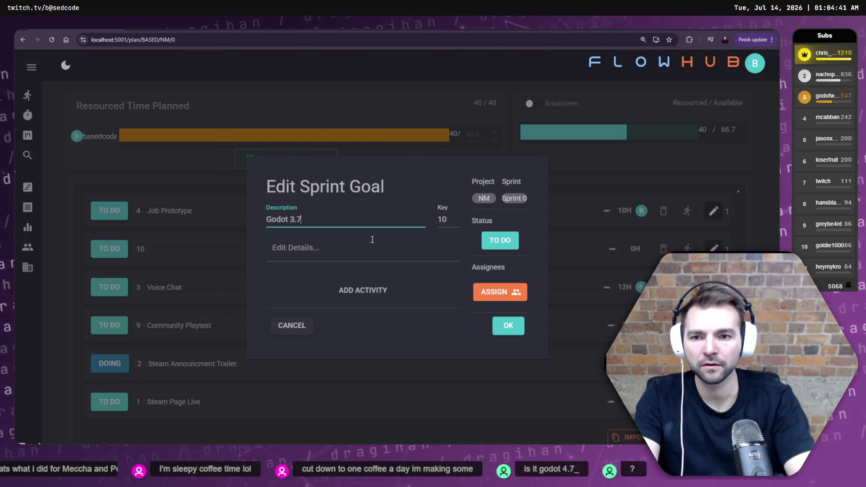
type(" Upgrade")
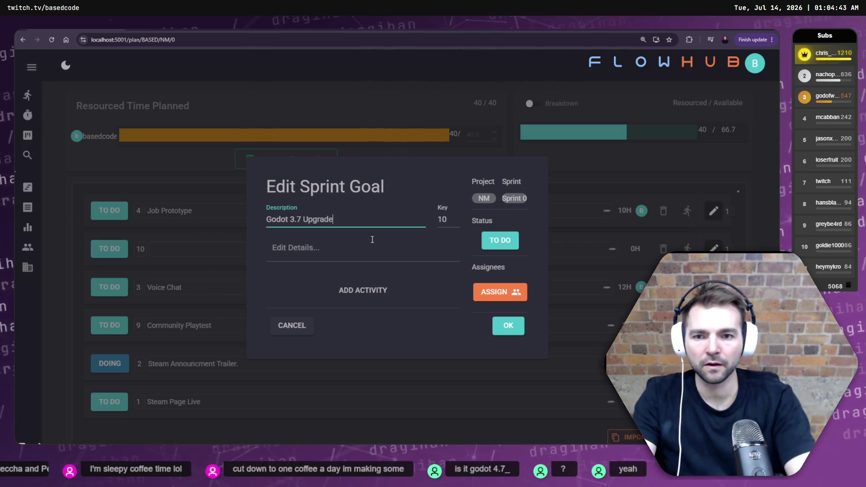
key("Return")
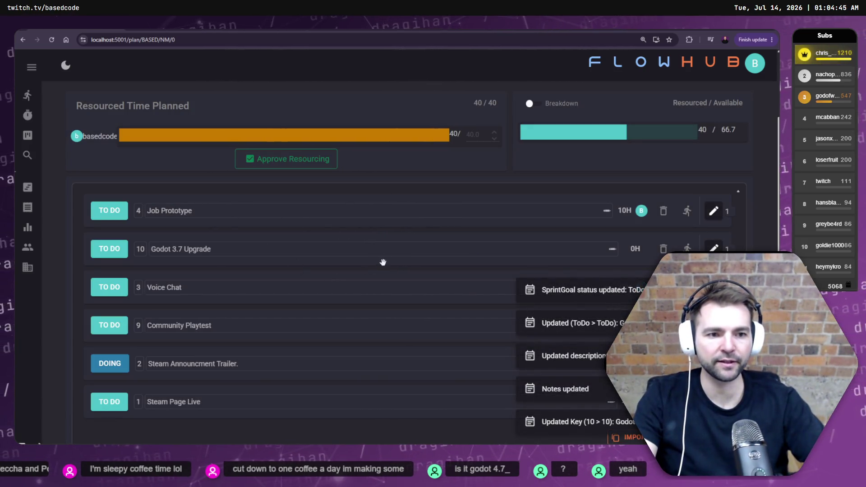
mouse_move(296, 238)
left_mouse_down()
mouse_move(271, 409)
mouse_move(290, 435)
mouse_move(296, 423)
left_mouse_up()
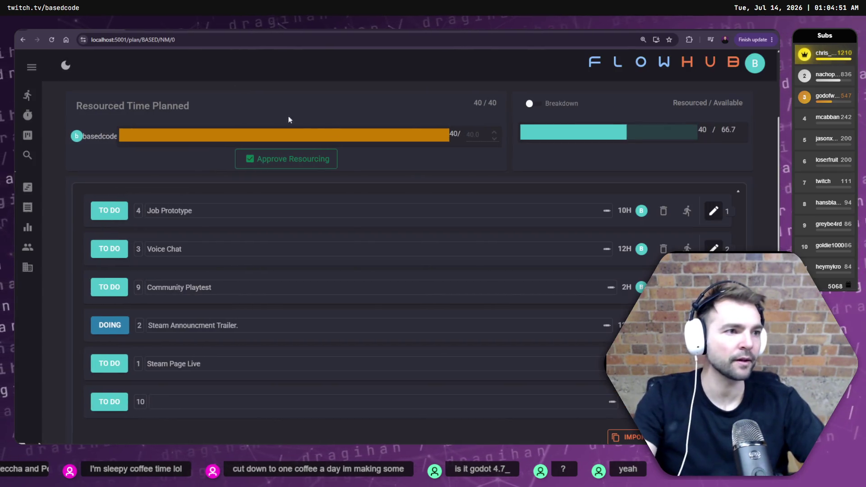
key("alt+Tab")
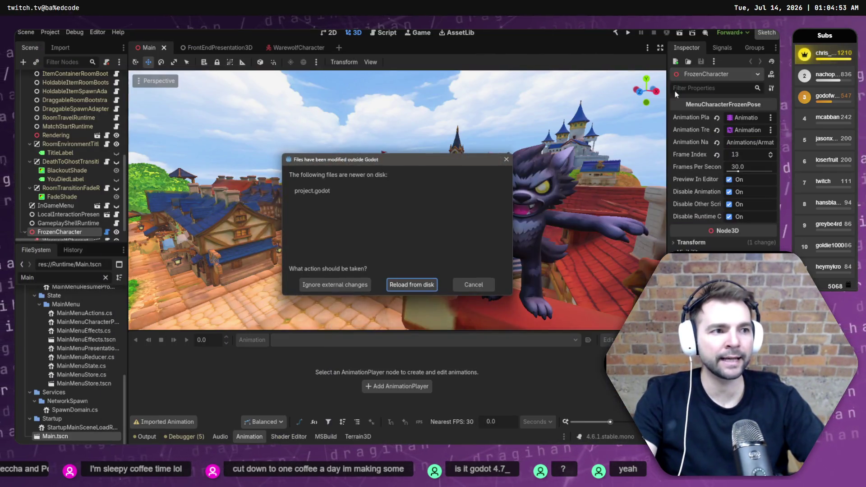
Reload the changed project.godot from disk and switch to the coding-agent terminal
left_click(402, 285)
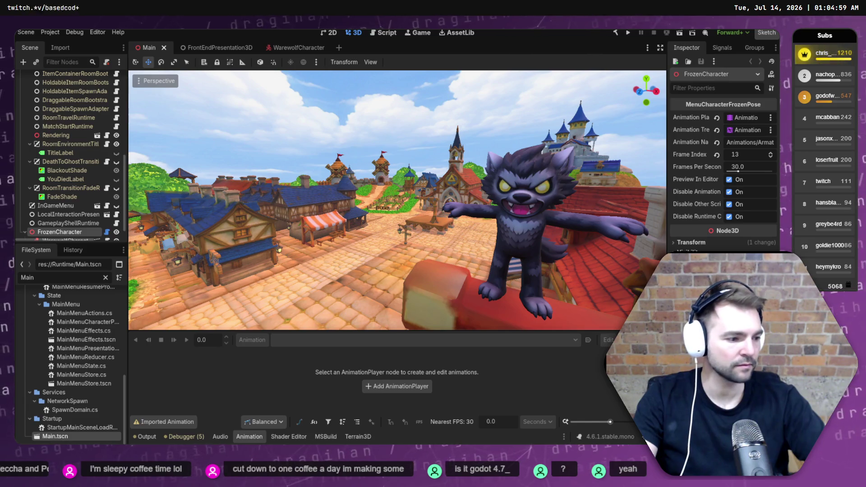
key("alt+Tab")
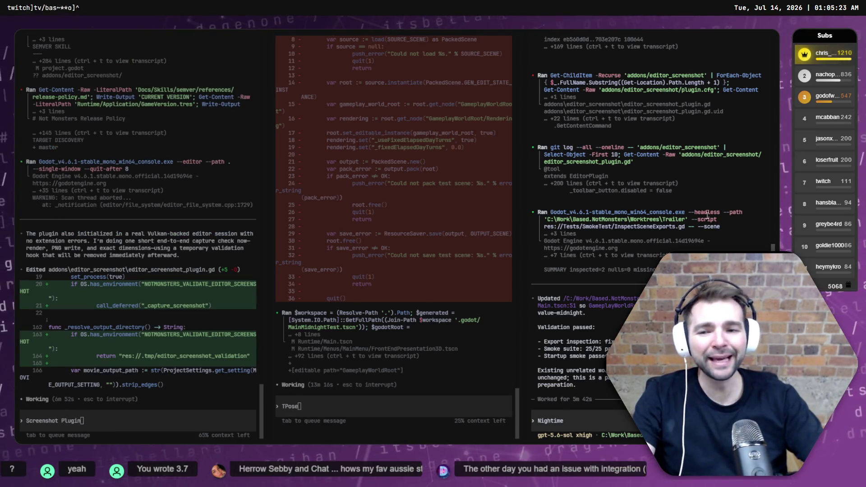
Return to Godot and reload the agent-changed project files from disk
key("alt+Tab")
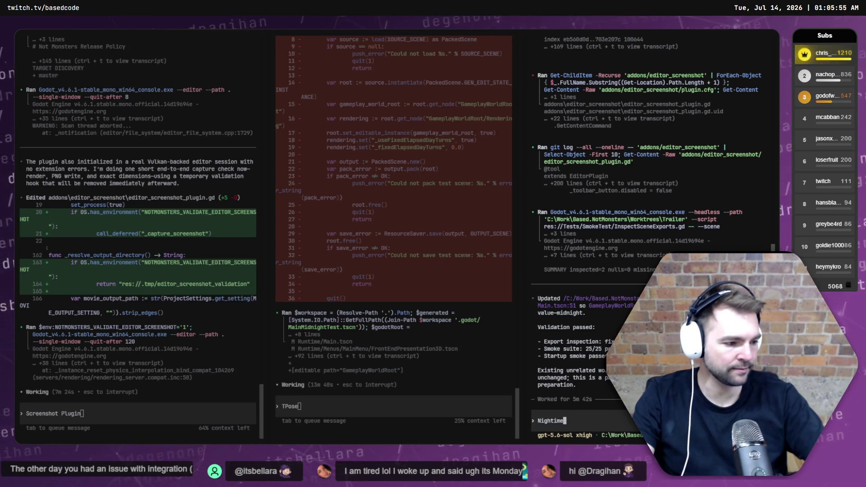
key("alt+Tab")
left_click(421, 286)
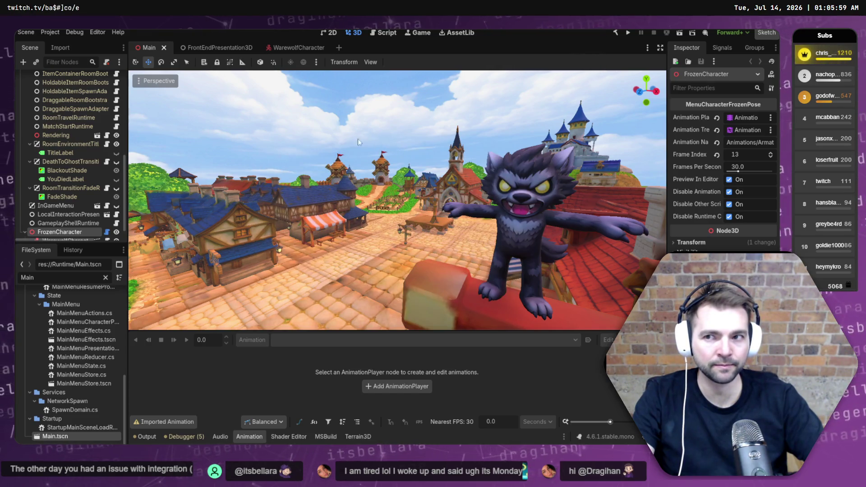
Orbit the view slightly around the rooftop werewolf, then open a new browser window
mouse_move(448, 157)
left_mouse_down()
mouse_move(430, 158)
mouse_move(447, 158)
left_mouse_up()
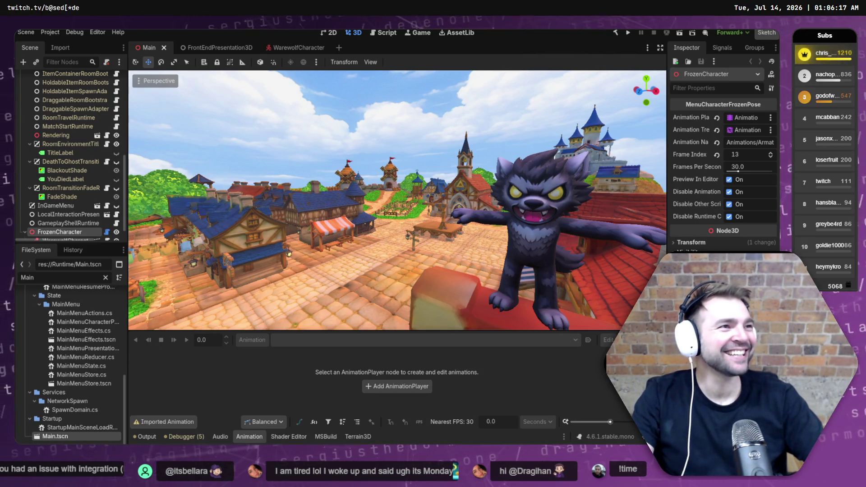
key("super+2")
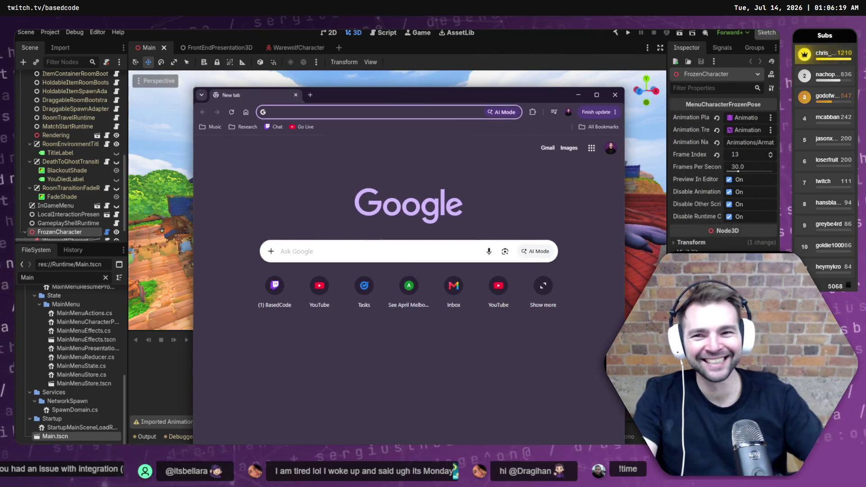
Search YouTube for 'looks like someone has a case of the mondays' and play it full screen
type("y")
key("Return")
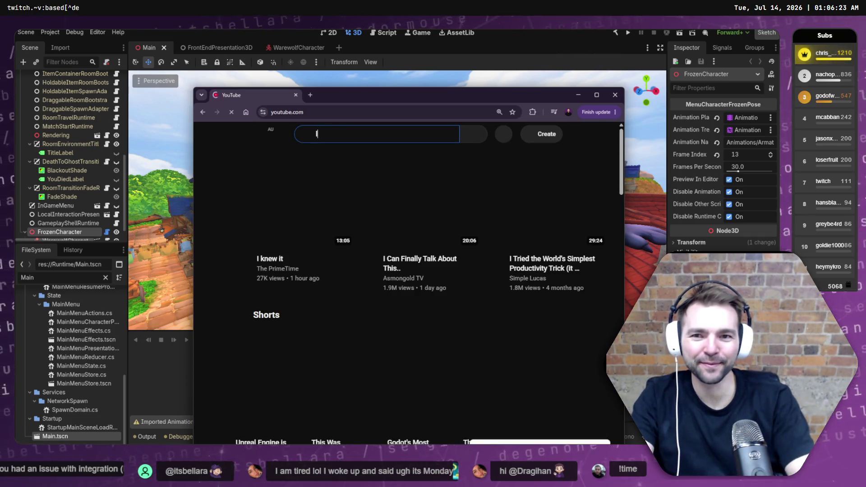
type("looks like someone has a")
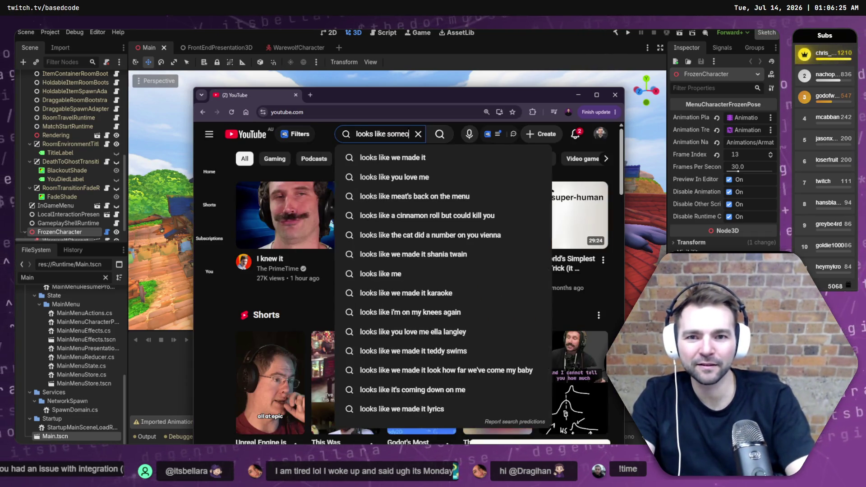
type(" case of the mondays")
key("Return")
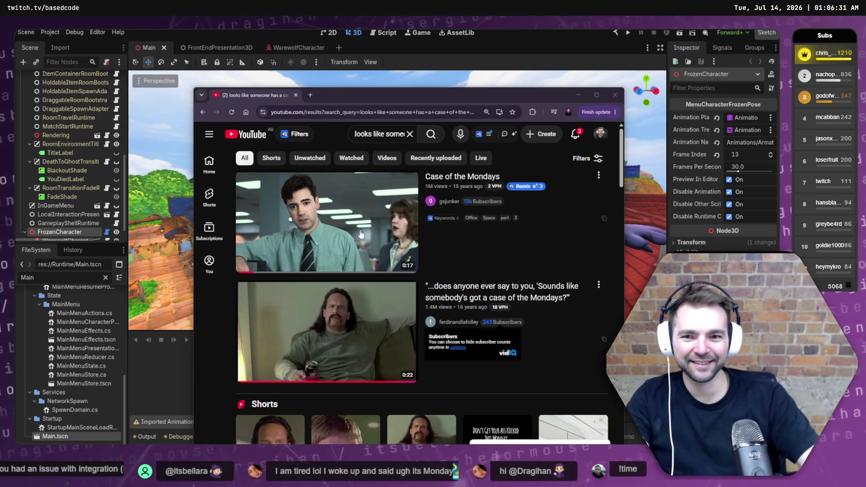
left_click(394, 263)
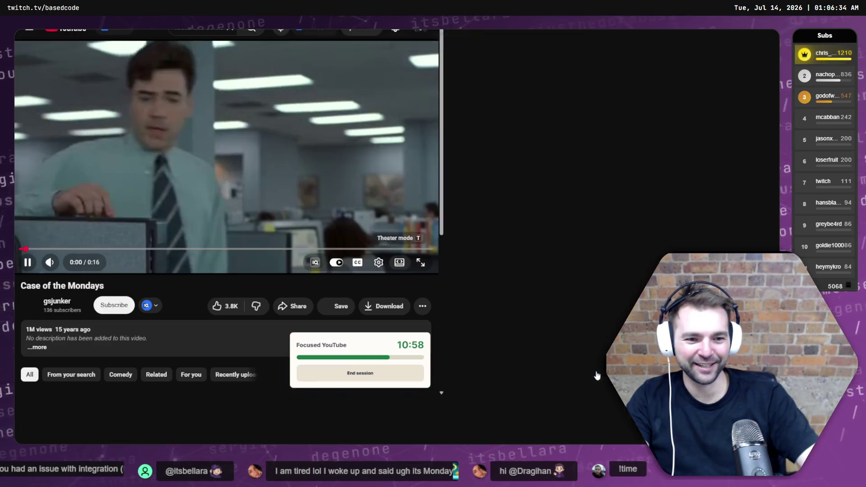
key("f")
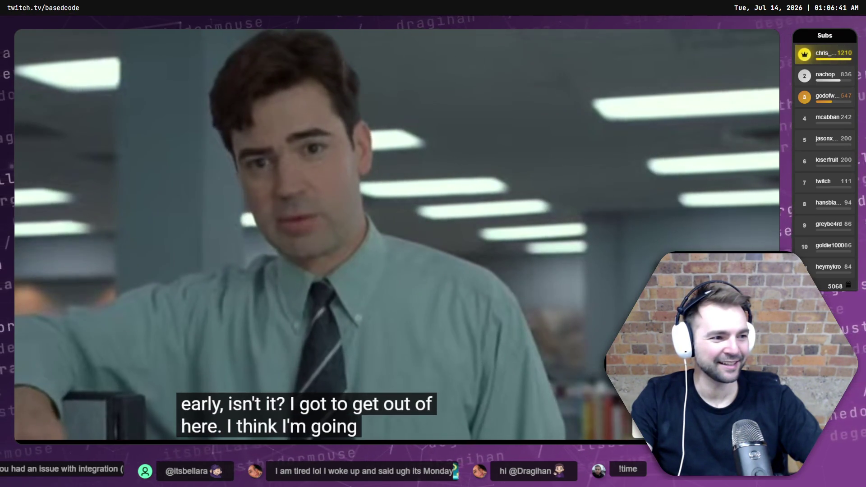
Replay the clip from about 0:08, exit full screen, and return to Godot
mouse_move(93, 331)
mouse_move(50, 434)
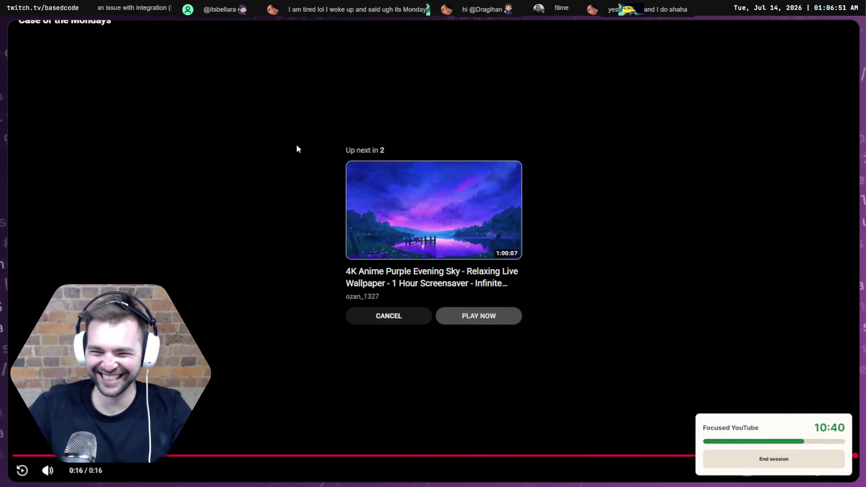
left_click(595, 456)
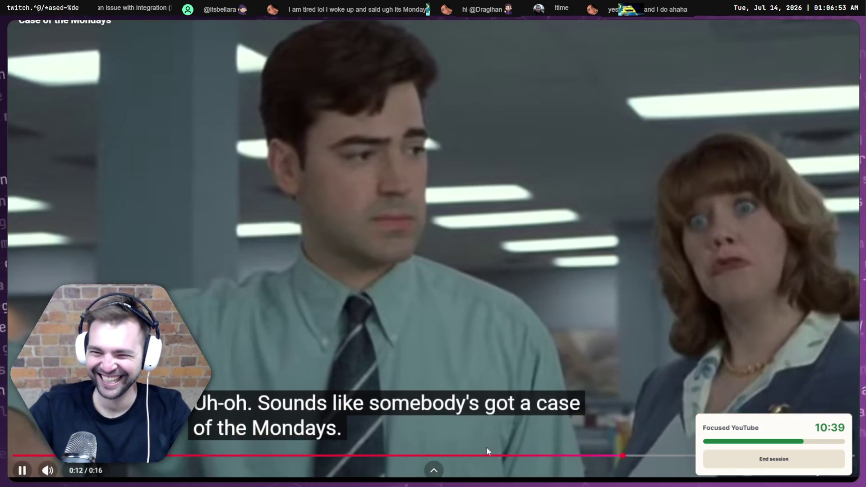
left_click_drag(486, 448, 444, 457)
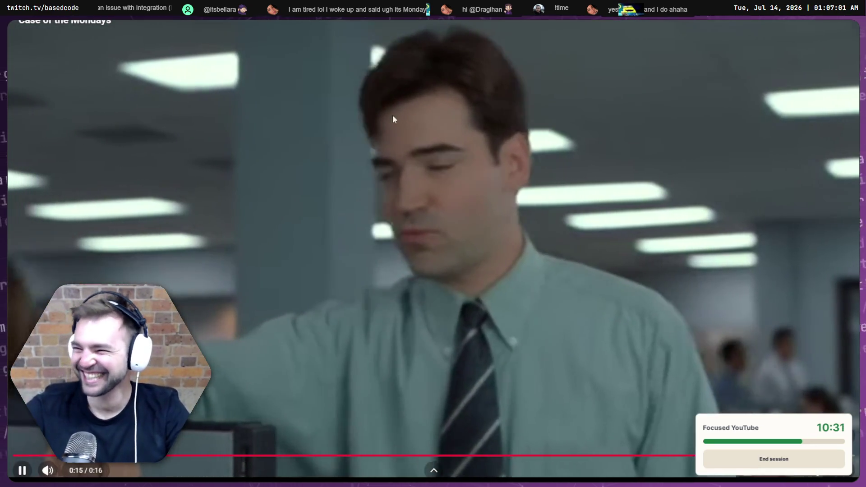
key("Escape")
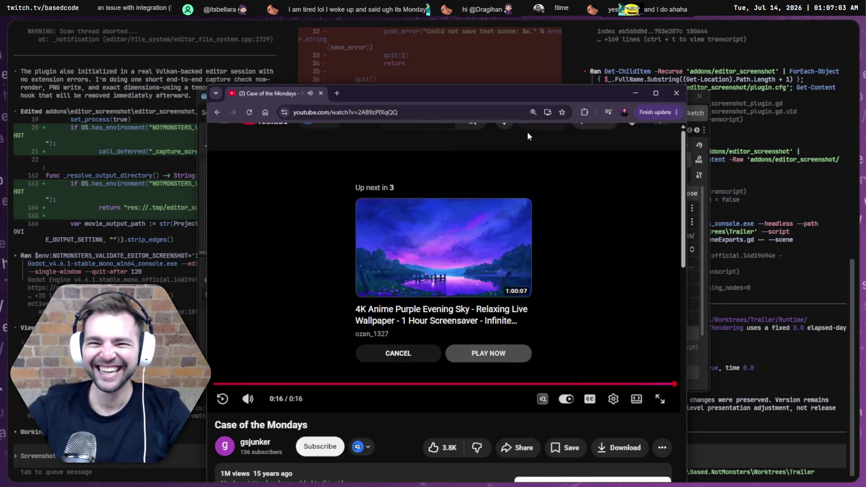
left_click(527, 132)
key("alt+Tab")
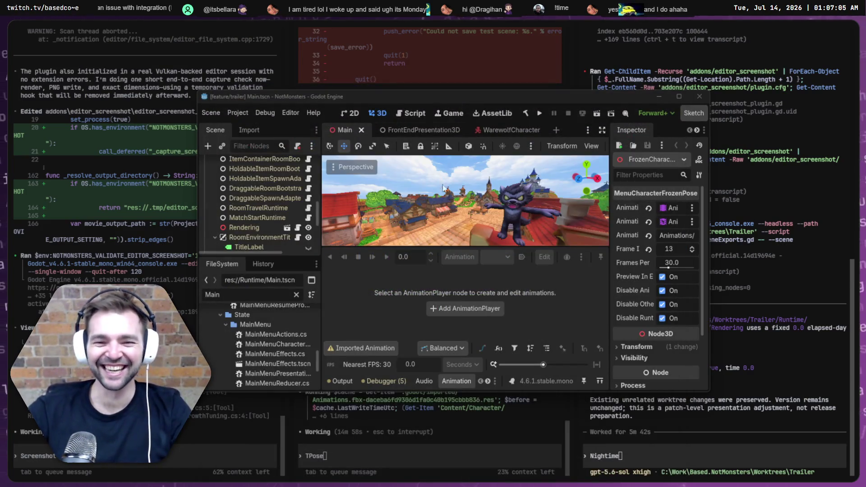
Maximize the Godot editor window, then switch to the browser
left_click(676, 97)
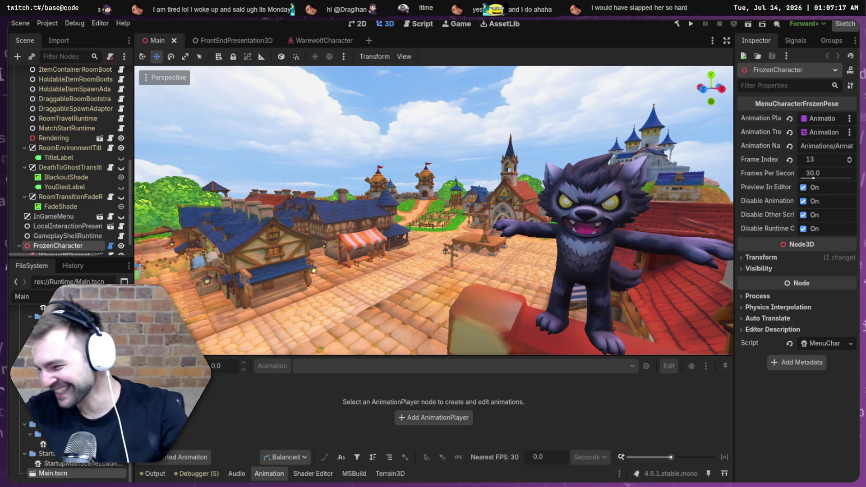
key("alt+Tab")
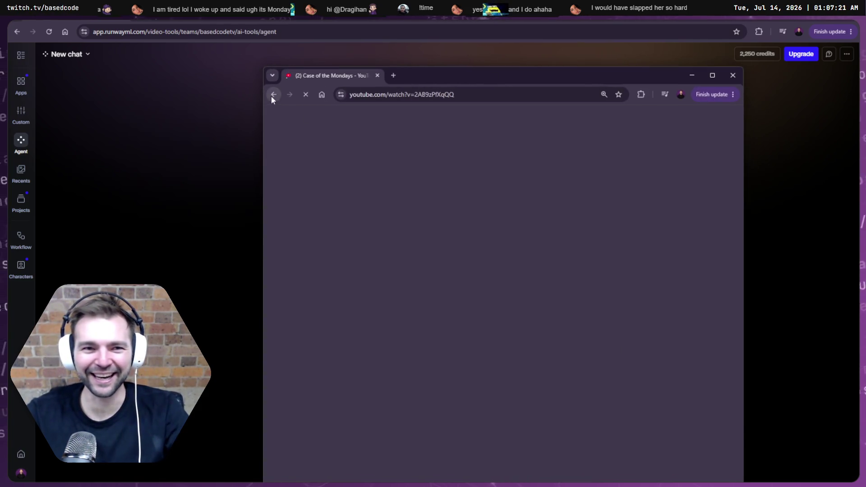
Play the second Mondays clip full screen, close it, then reload modified files in Godot
left_click(274, 94)
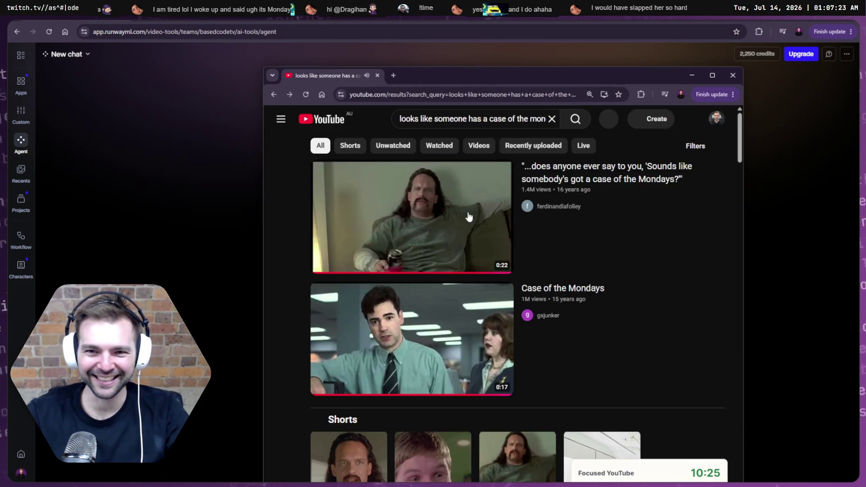
double_click(534, 257)
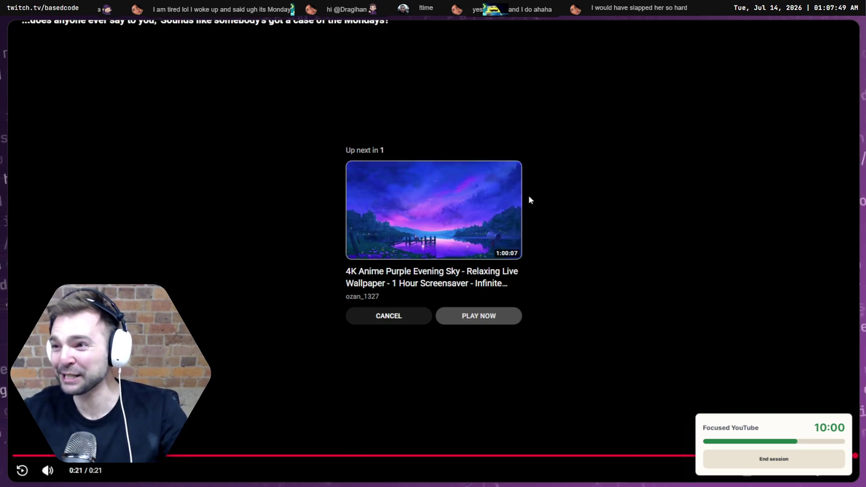
key("Escape")
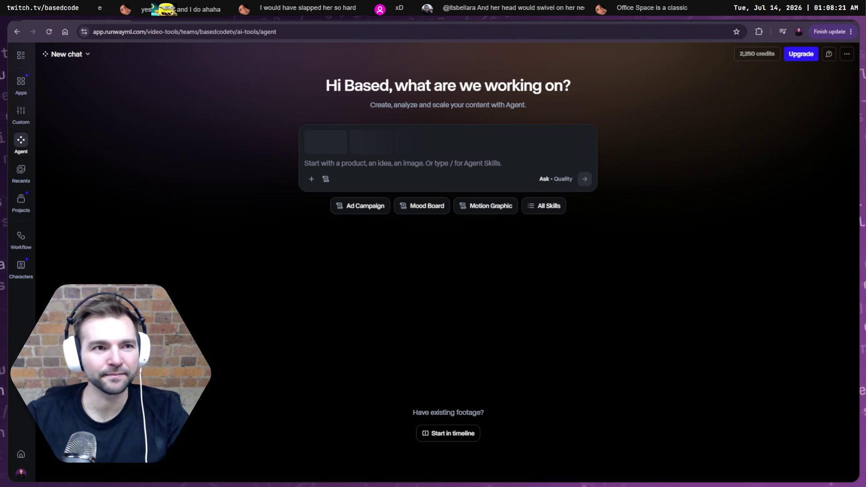
key("alt+Tab")
left_click(444, 306)
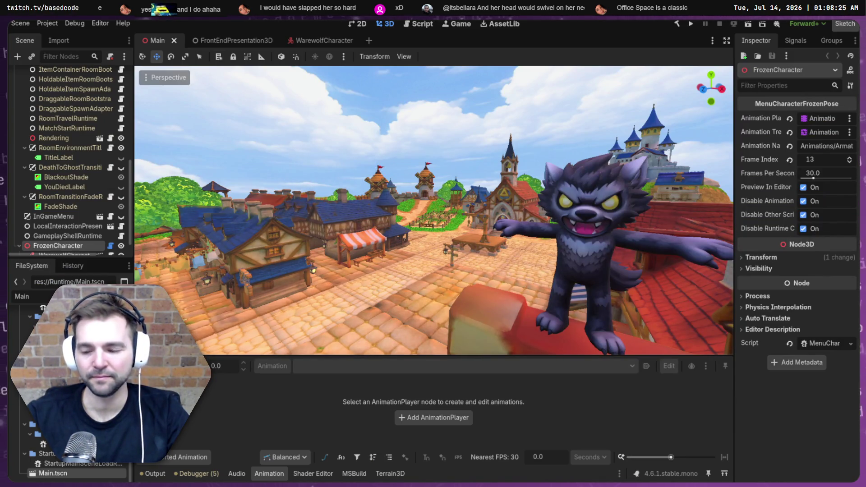
Switch from Godot to the three-pane Codex terminal
key("alt+Tab")
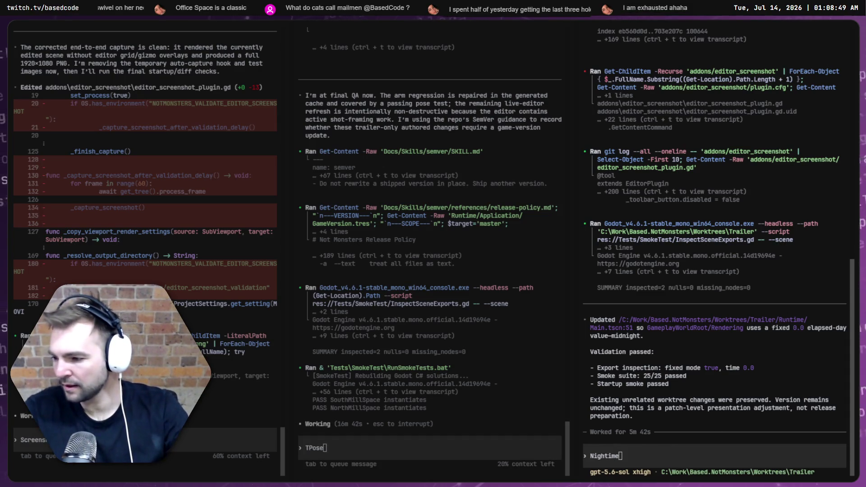
Discard the old draft prompt in the right agent's pane
key("alt+Tab")
key("alt+Tab")
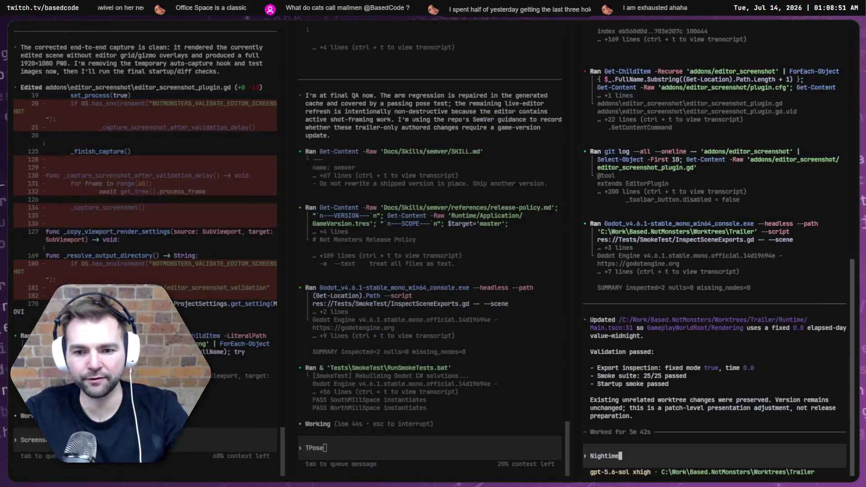
key("BackSpace")
key("BackSpace")
key("BackSpace")
type("Thisi")
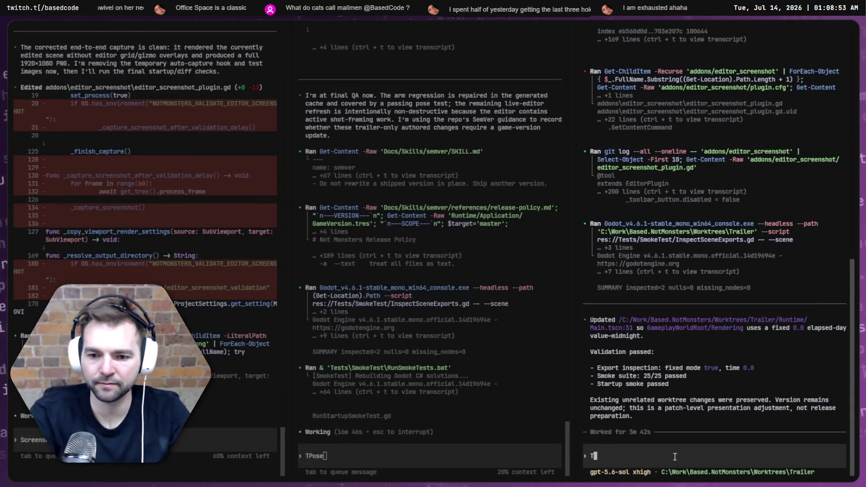
key("BackSpace")
key("BackSpace")
key("BackSpace")
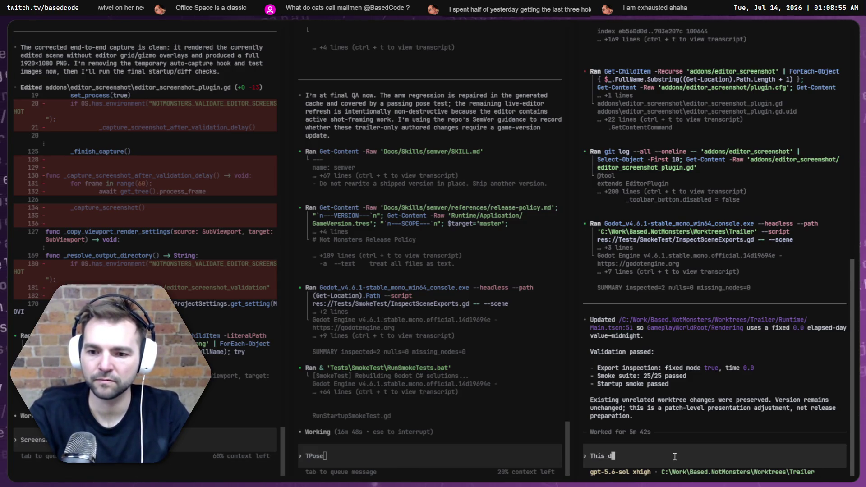
type("e")
key("BackSpace")
key("BackSpace")
key("BackSpace")
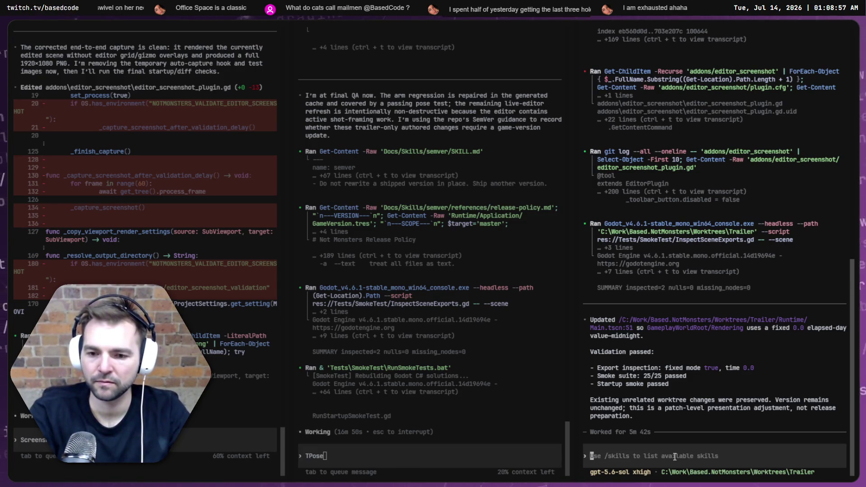
type("The time of day is still")
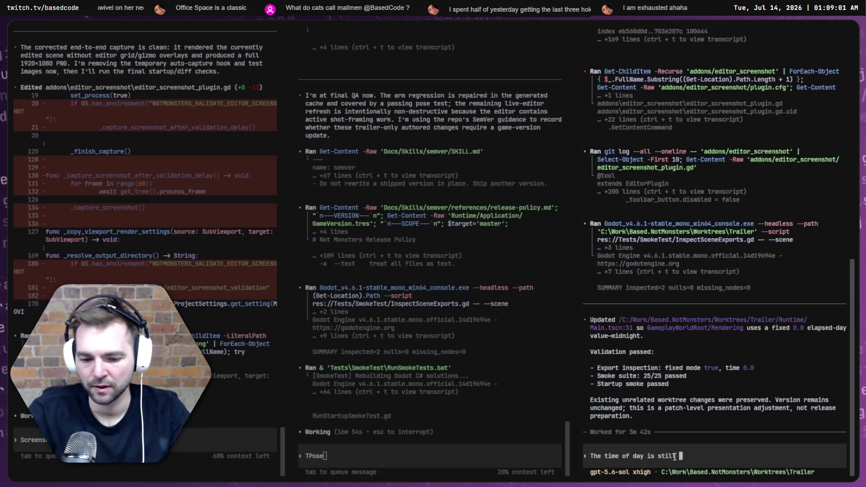
key("ctrl+c")
Switch the agent's model to gpt-5.6-luna with Medium reasoning using /model
type("/model")
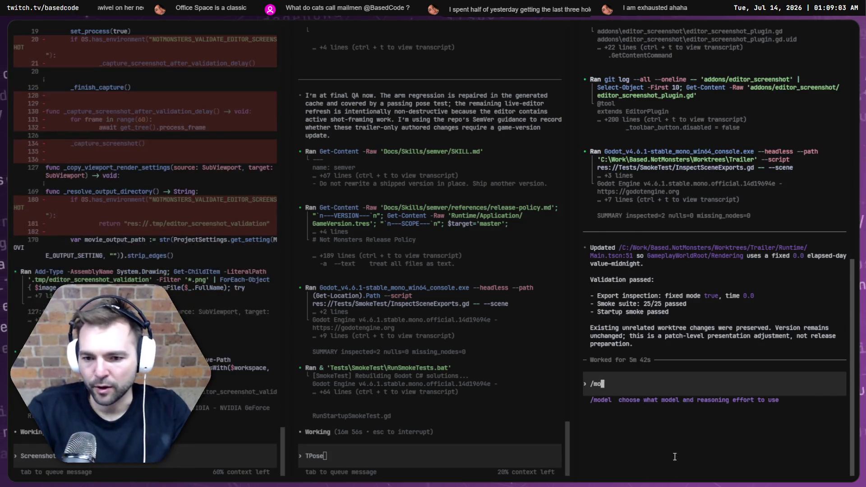
key("Return")
key("Down")
key("Down")
key("Down")
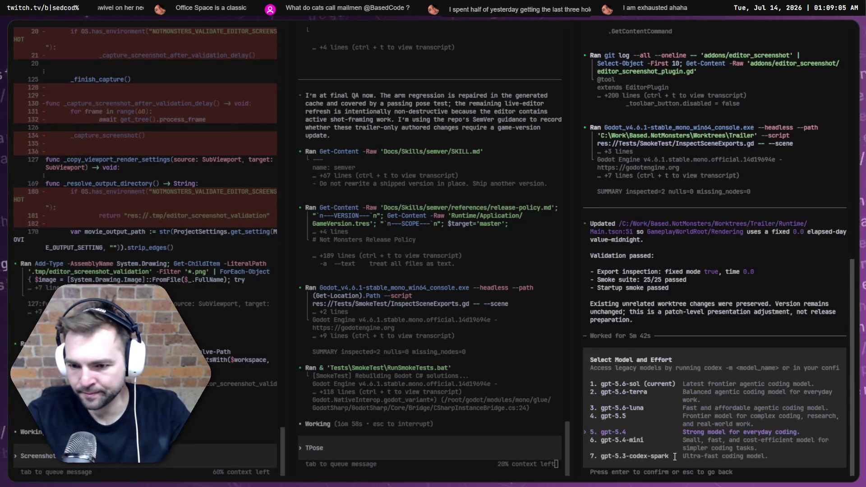
key("Up")
key("Up")
key("Up")
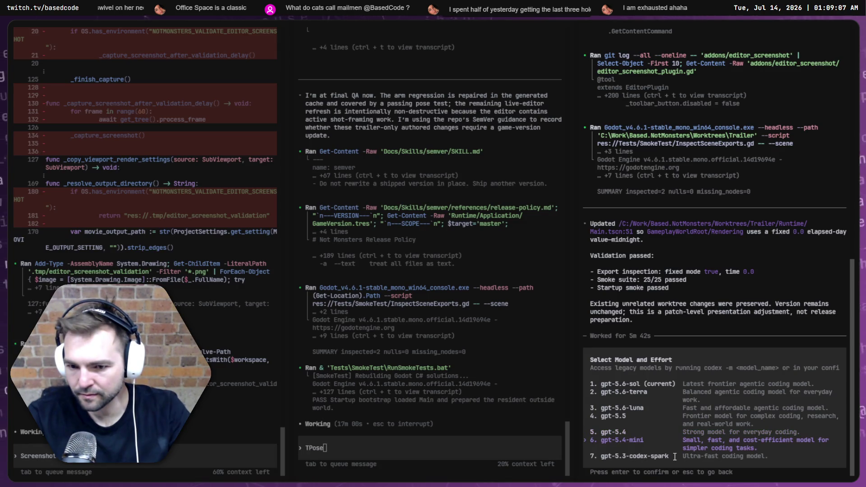
key("Down")
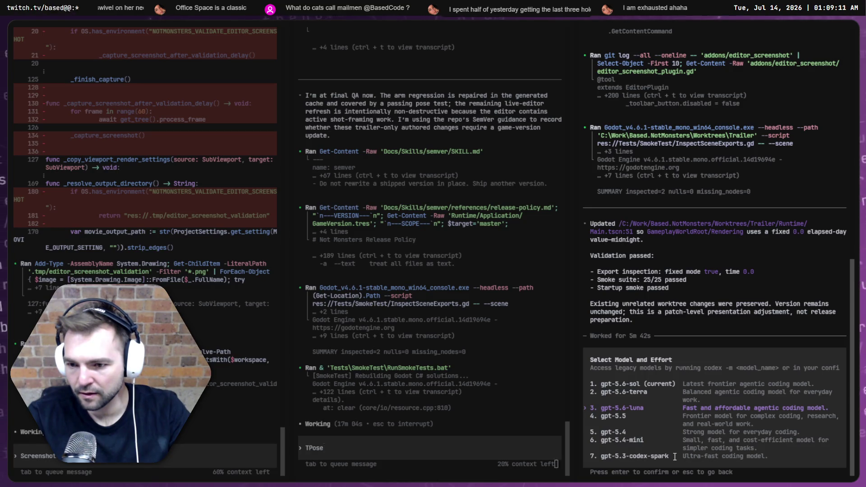
key("Return")
key("Down")
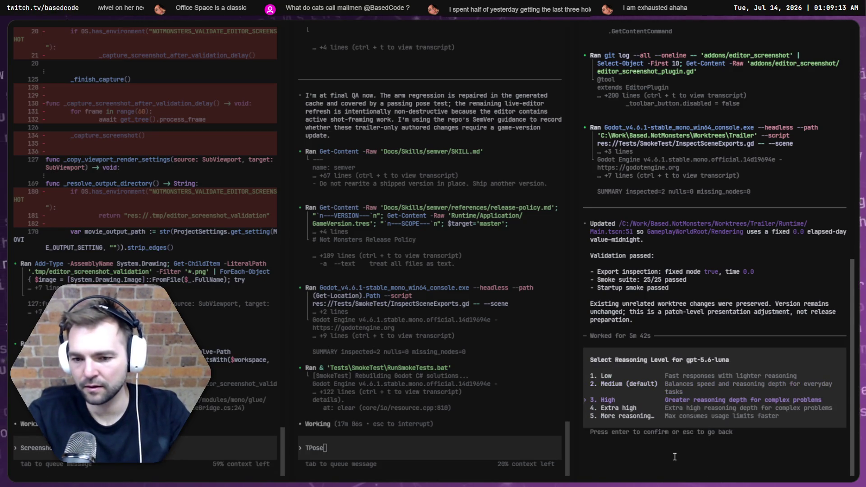
key("Up")
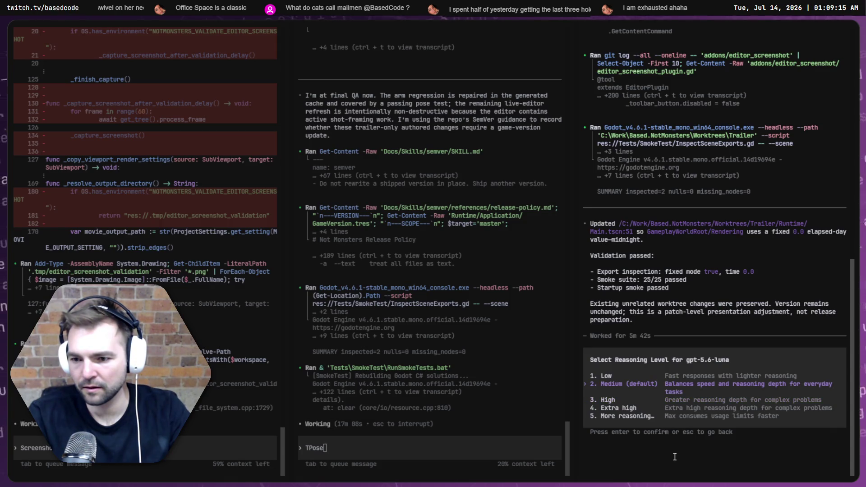
key("Return")
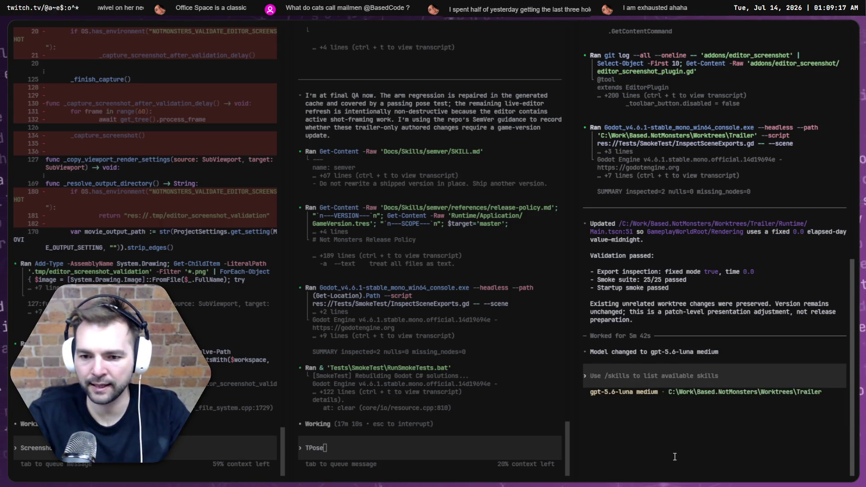
Send the agent 'The time of day is still not midnight.'
type("The time of day is still not midnight.")
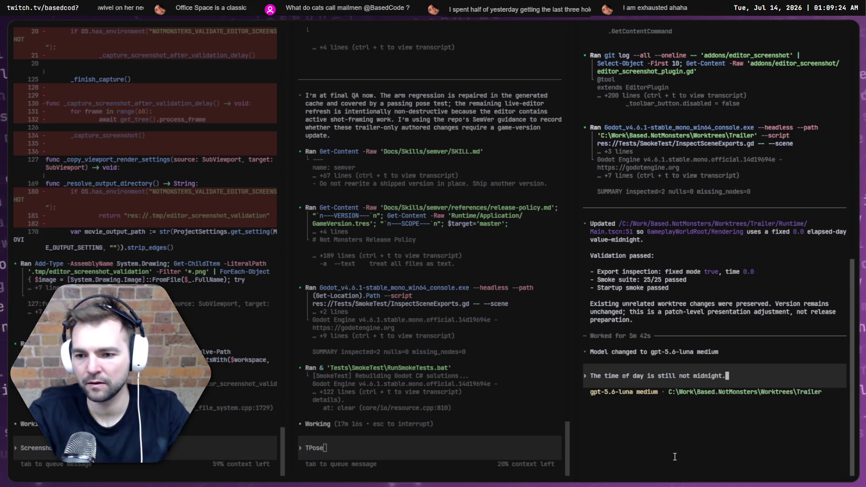
key("Return")
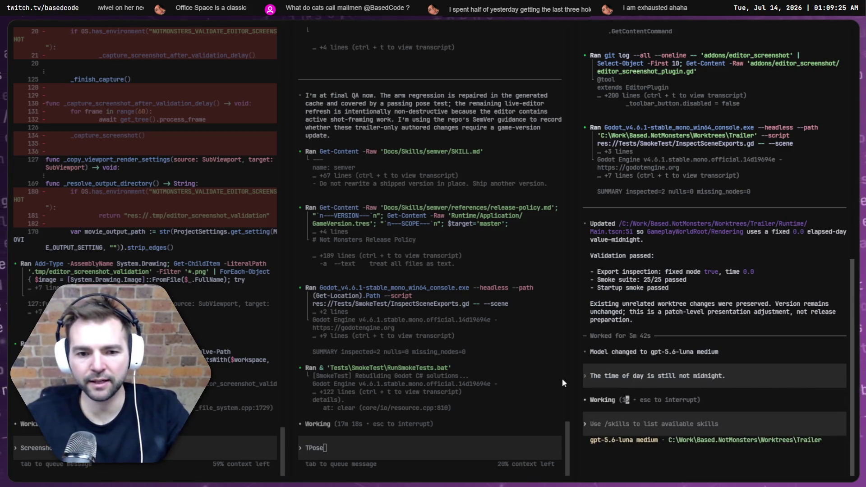
left_click(448, 306, "ctrl")
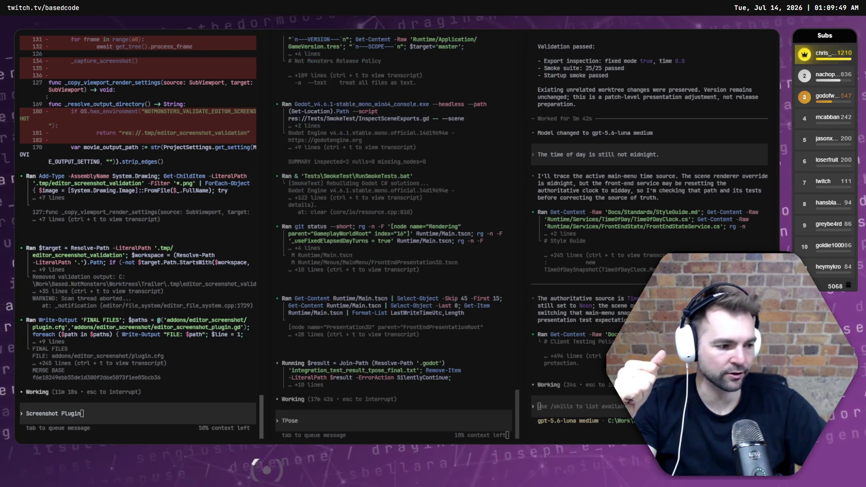
Reload the externally changed project file from disk in Godot
key("alt+Tab")
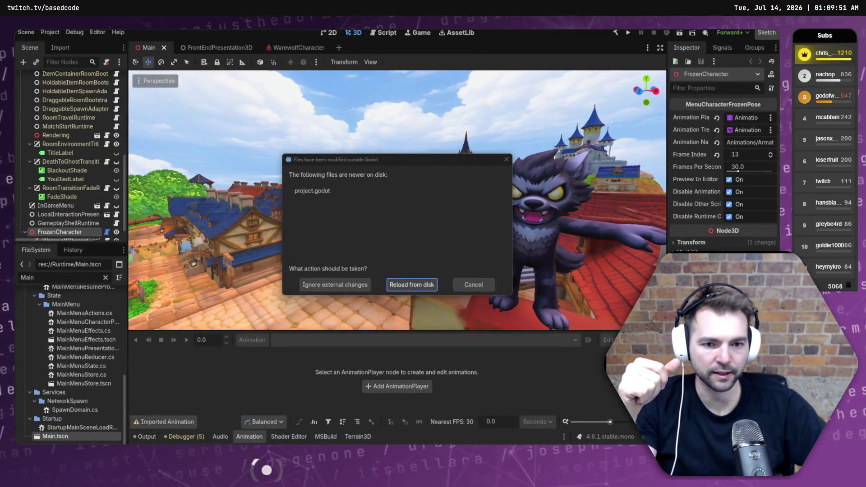
left_click(397, 282)
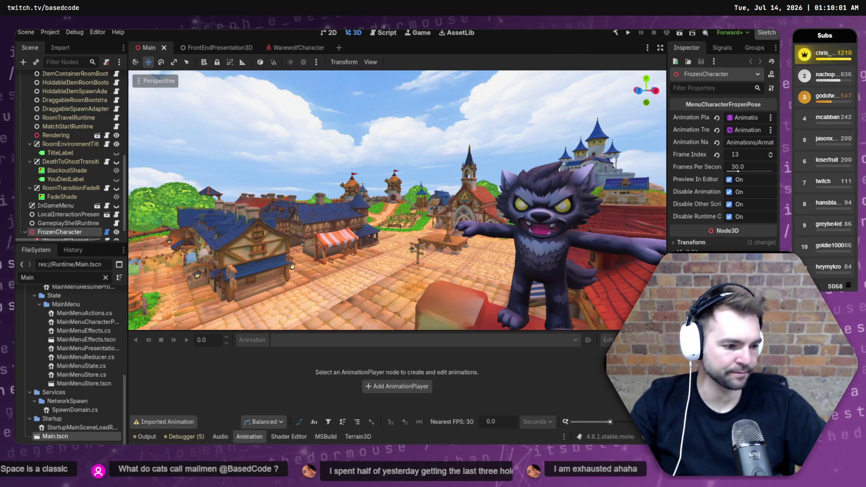
key("alt+Tab")
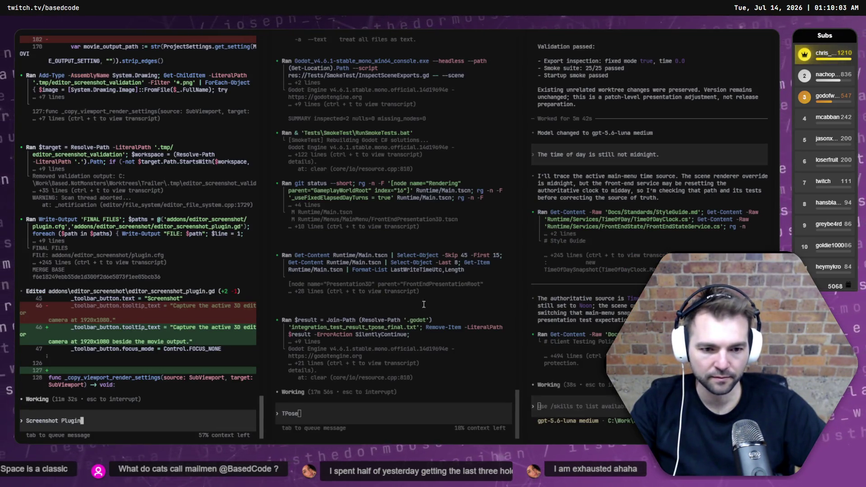
key("alt+Tab")
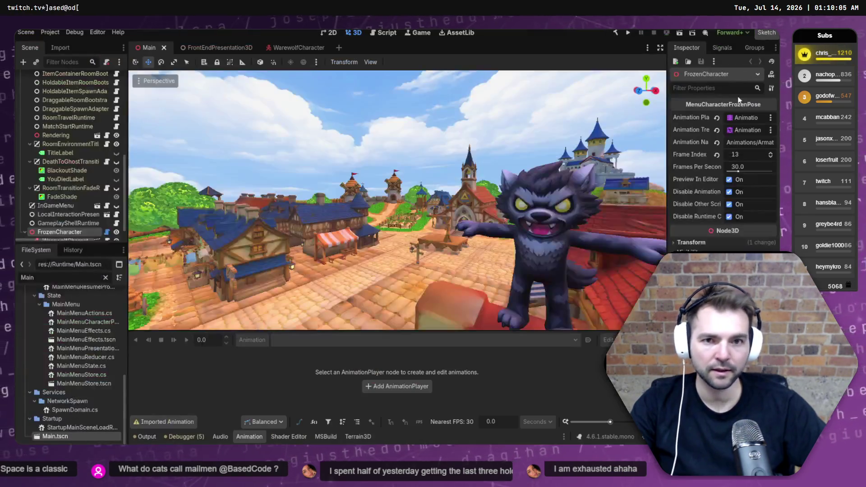
Select the Rendering node to show its DayNightCycle settings in the Inspector
scroll(78, 179, "up", 15)
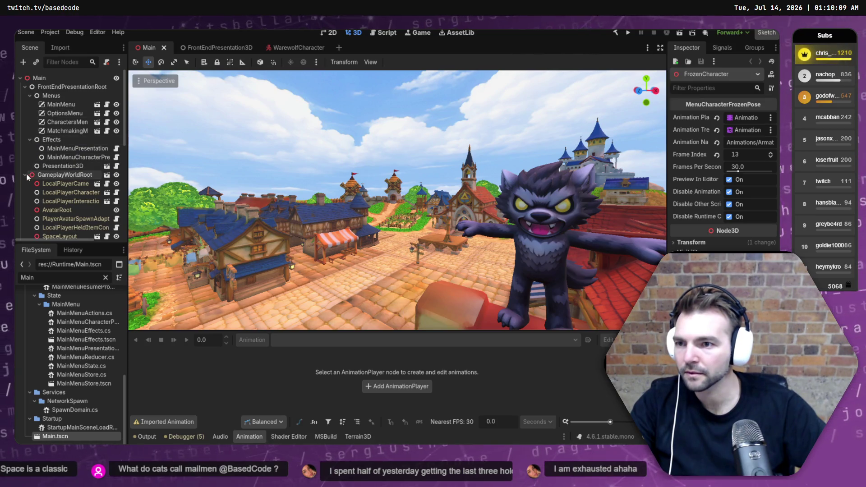
left_click(74, 176)
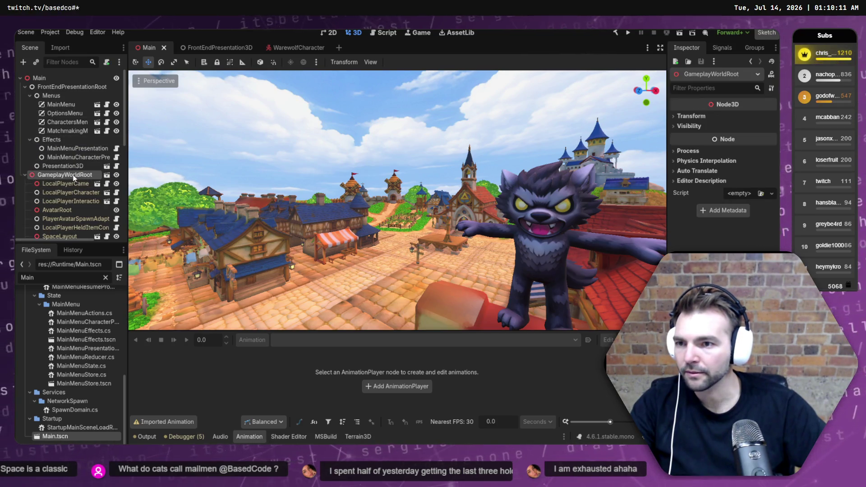
scroll(72, 190, "down", 3)
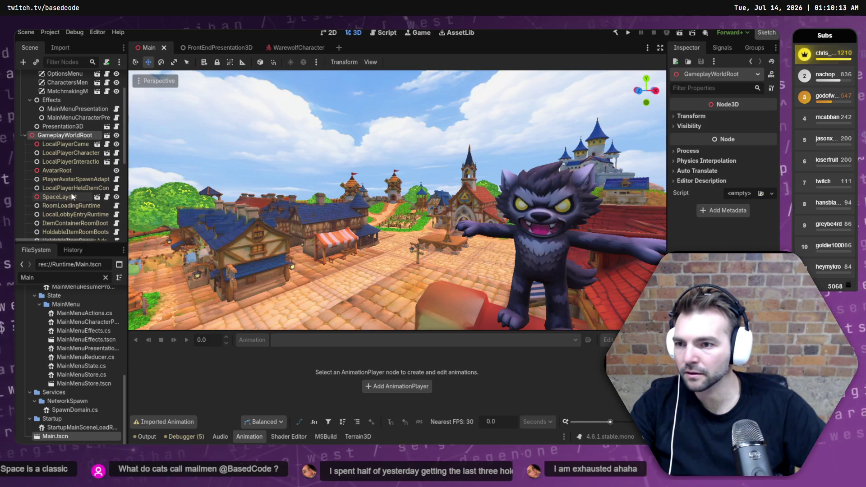
scroll(74, 187, "down", 2)
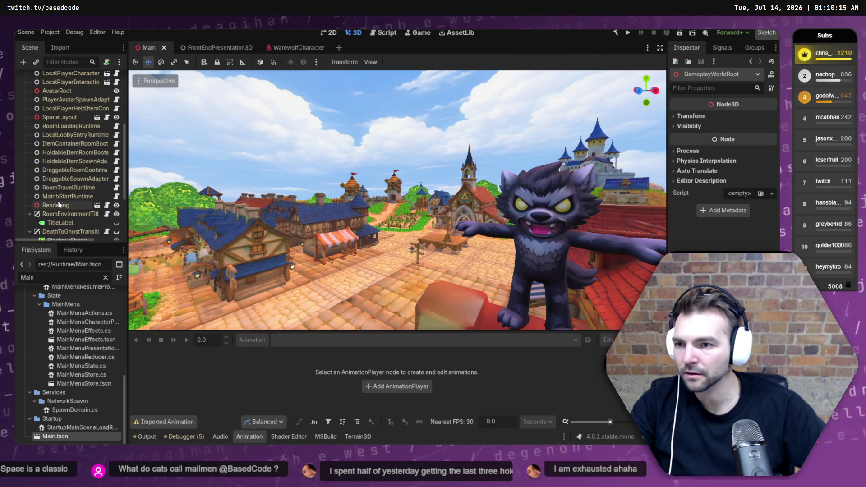
scroll(60, 203, "down", 1)
left_click(72, 185)
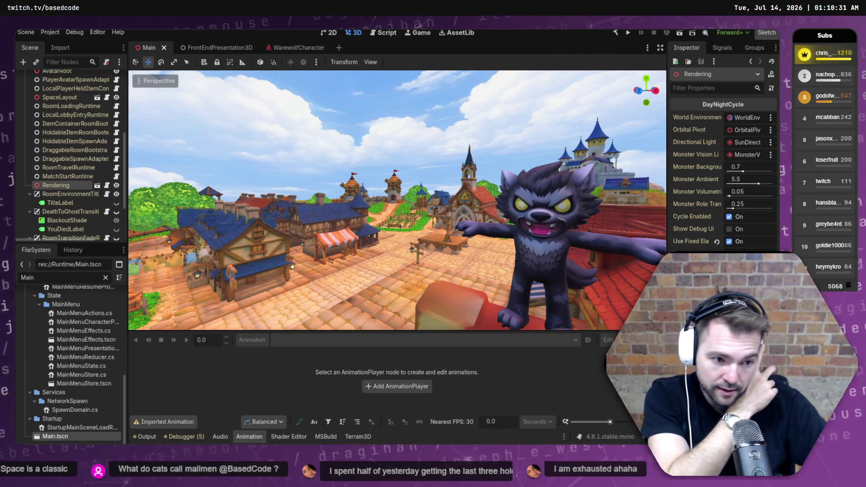
key("ctrl+F3")
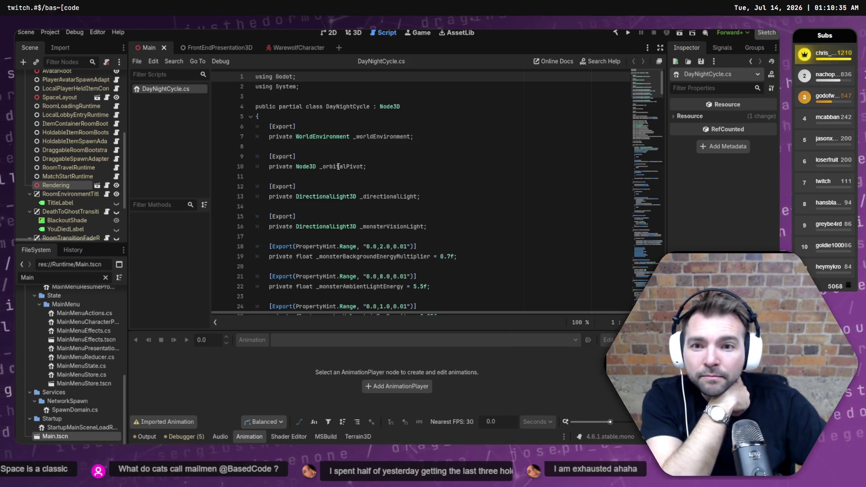
left_click(382, 230)
scroll(374, 227, "down", 5)
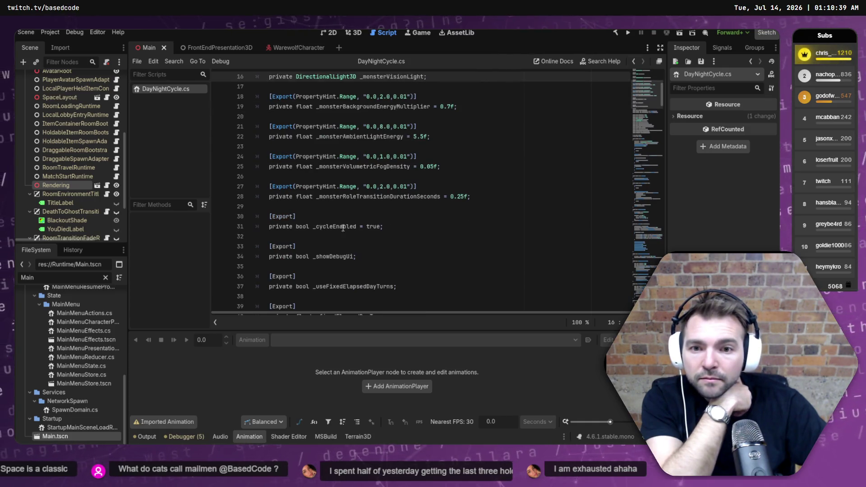
scroll(335, 224, "down", 3)
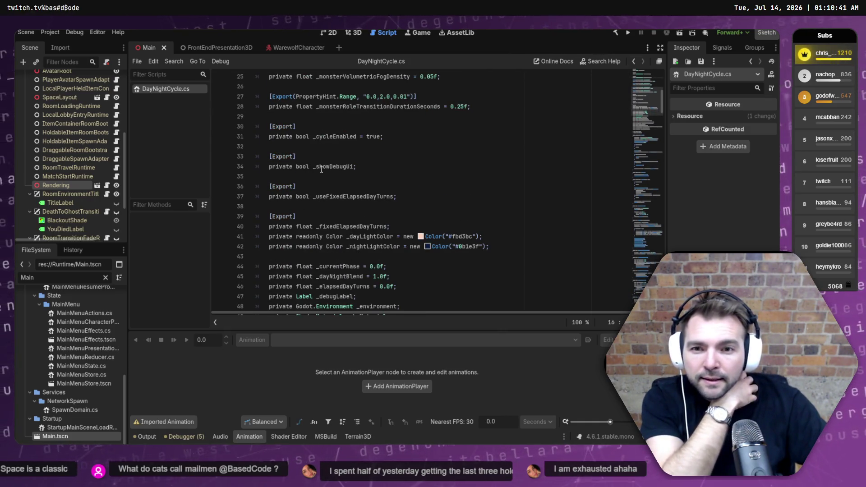
left_click(347, 226)
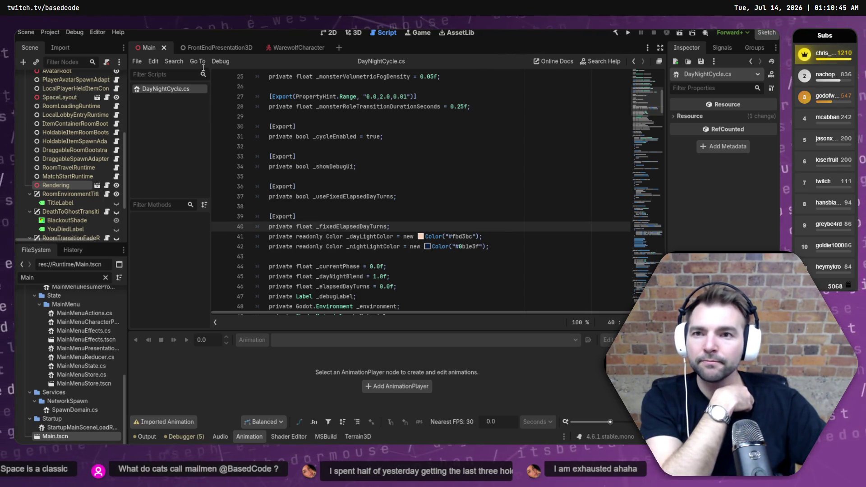
left_click(261, 77)
left_click(356, 33)
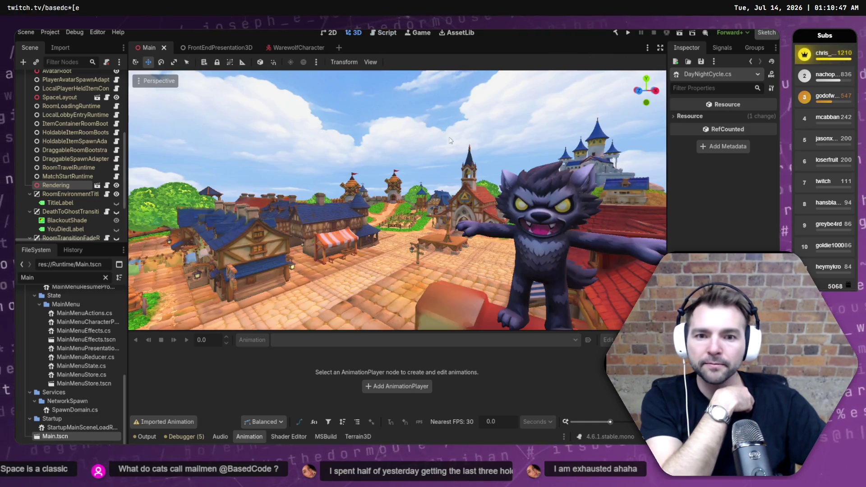
left_click(61, 184)
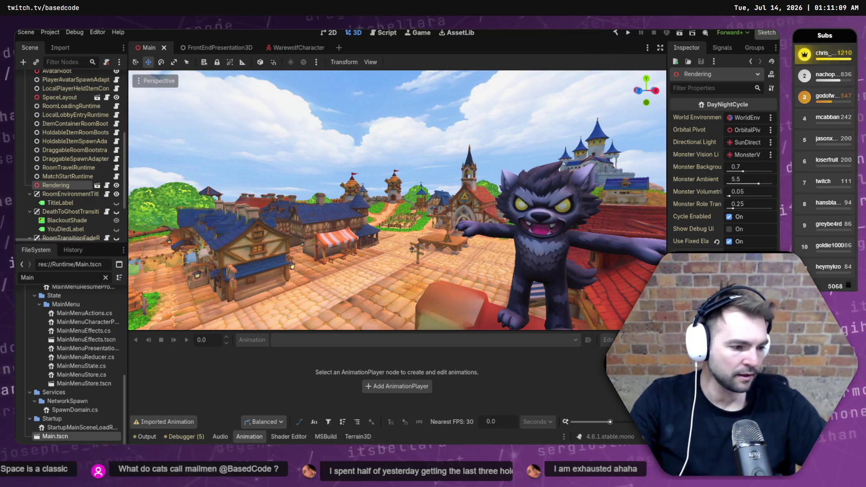
Tell the time-of-day agent the time is right, but editor changes don't apply and are throwaway
key("alt+Tab")
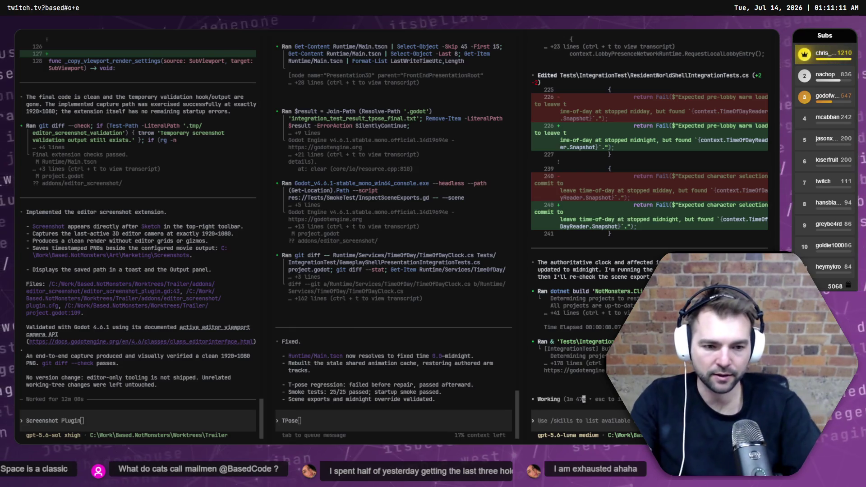
key("Escape")
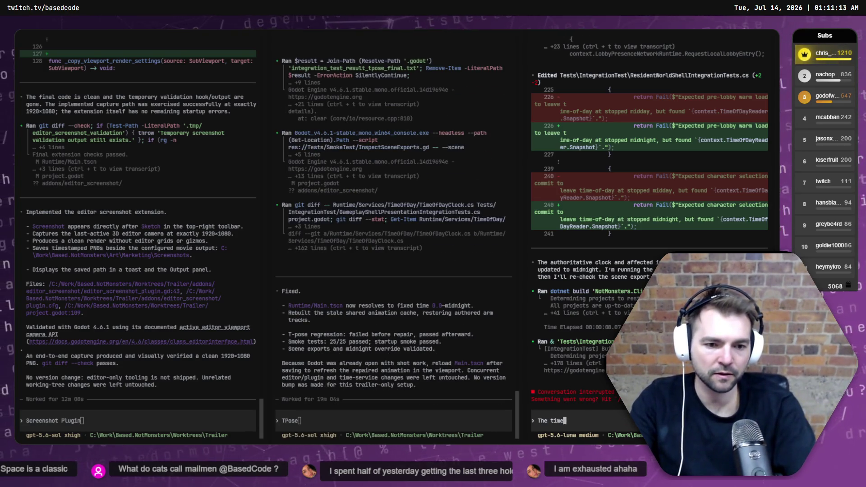
type("ay is")
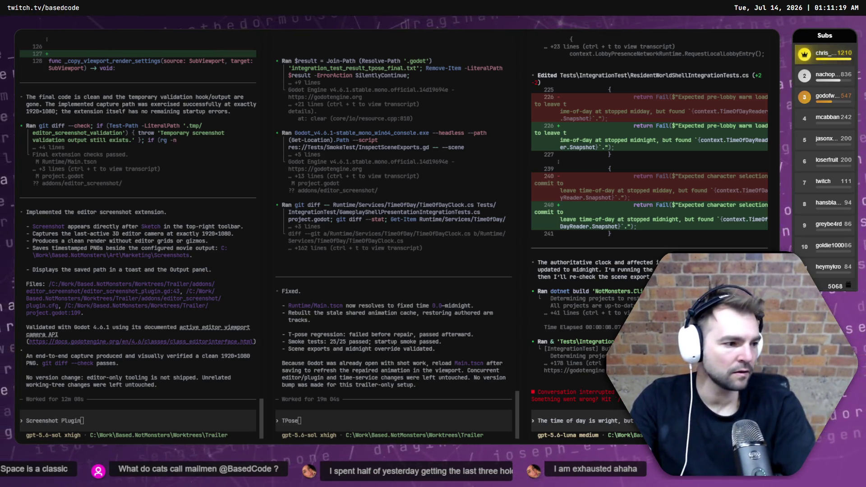
type(" wright, bu it does't")
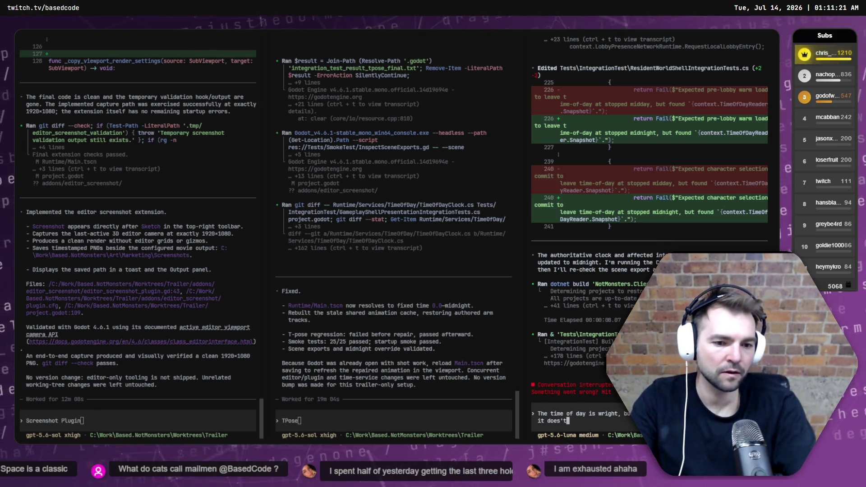
key("BackSpace")
type("n't change, ")
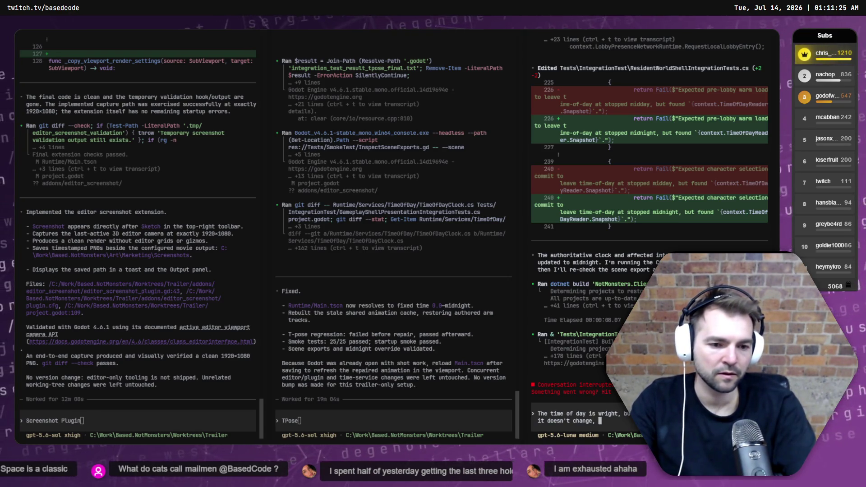
type("presumably")
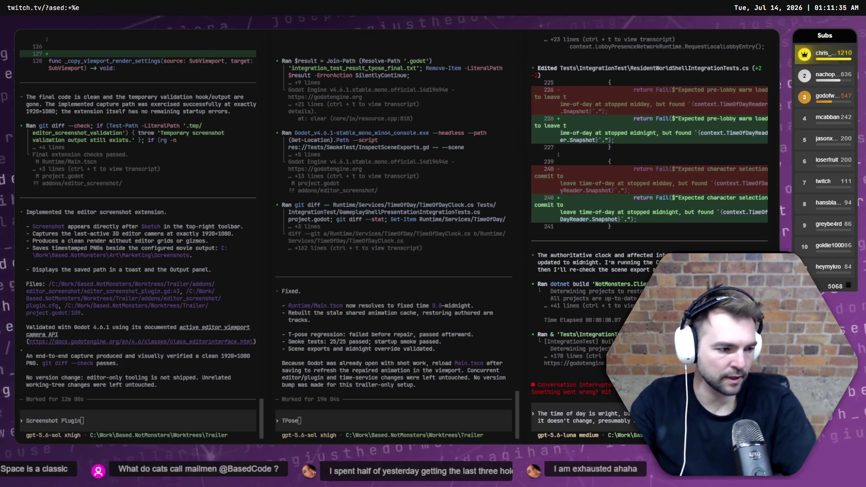
type("\\ T")
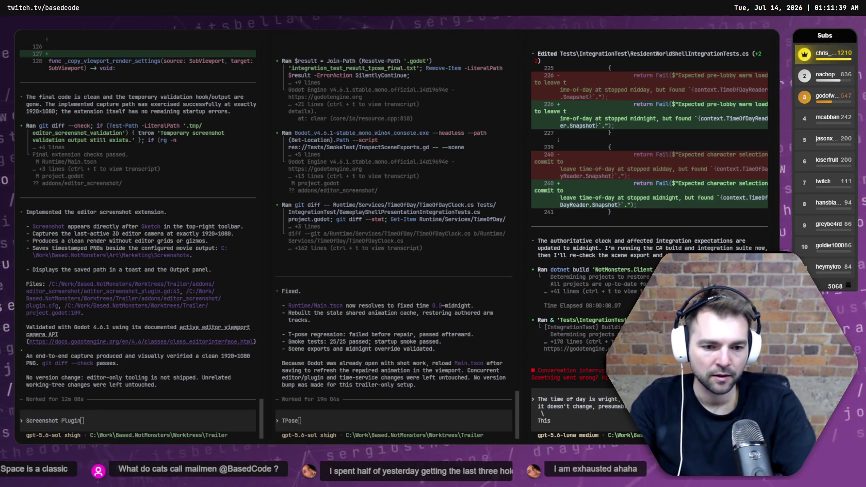
type("hese changeas are just to fra")
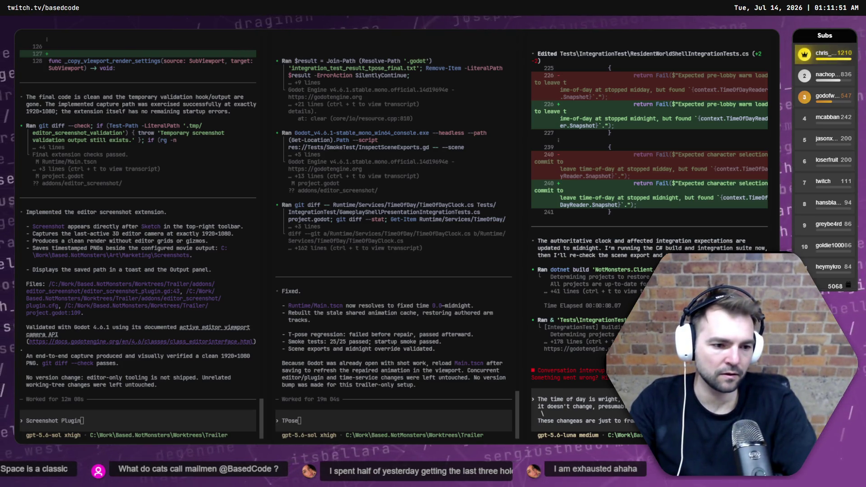
type("changes can be fast and dirty")
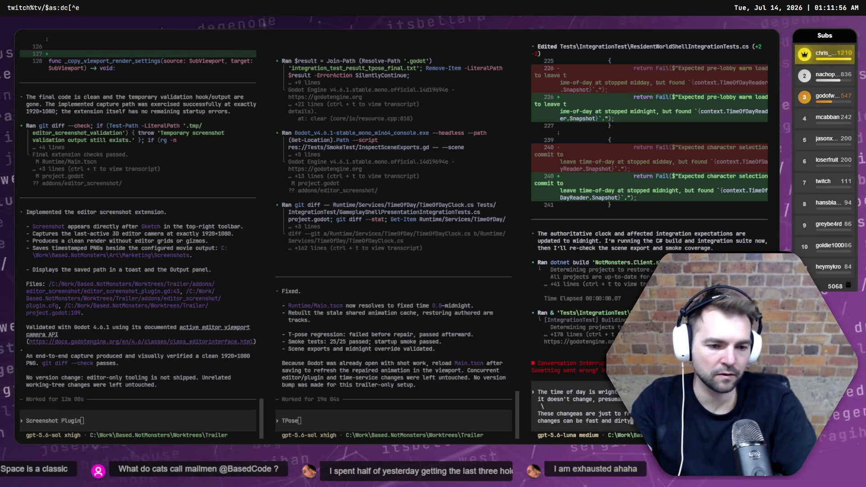
key("Return")
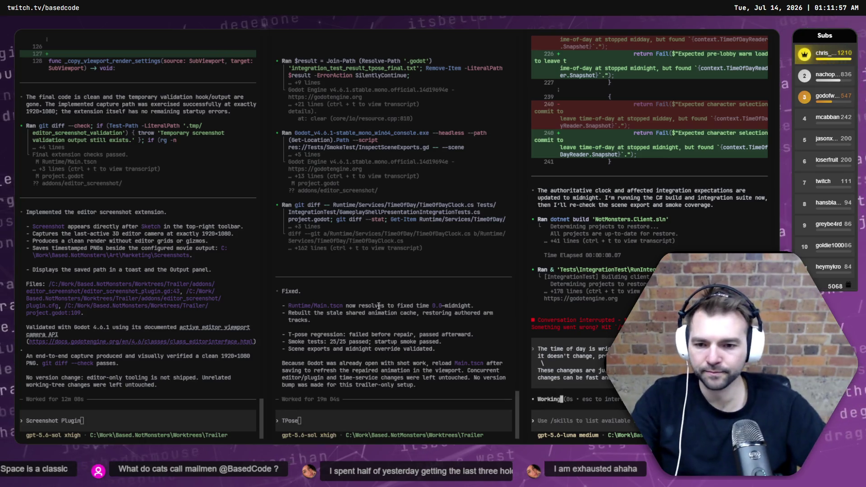
left_click(631, 421)
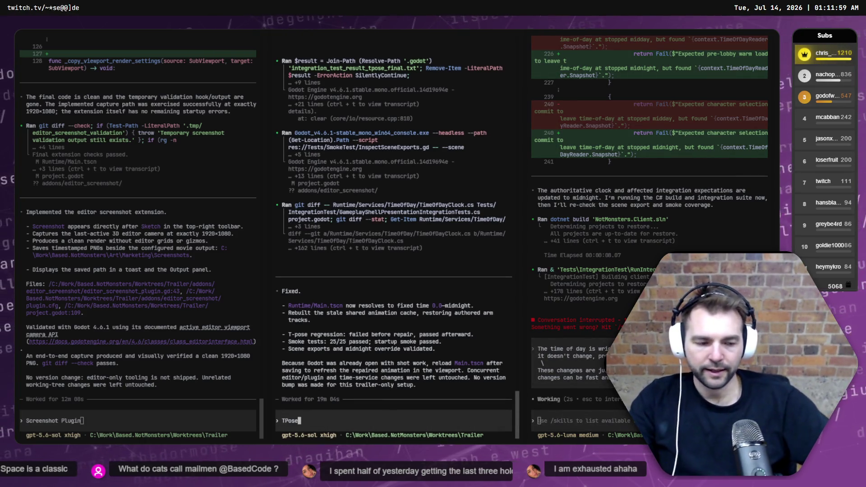
key("alt+Tab")
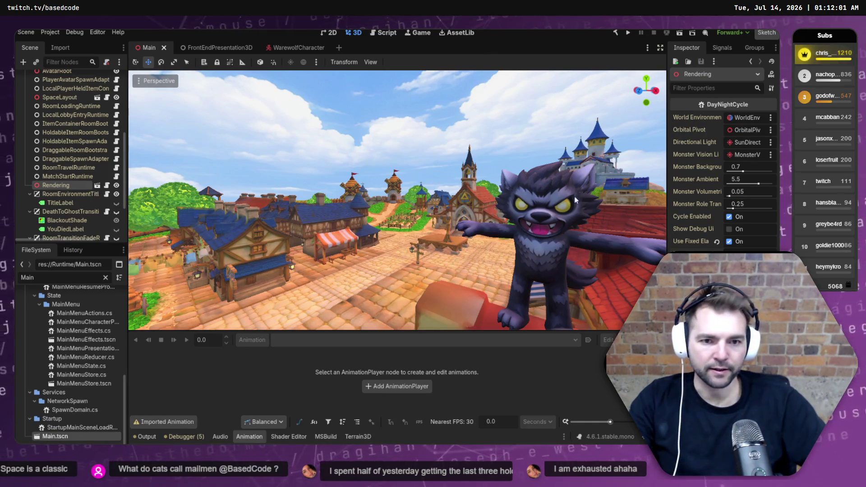
Delete the leftover 'TPose' draft from the middle agent's prompt
left_click(583, 230)
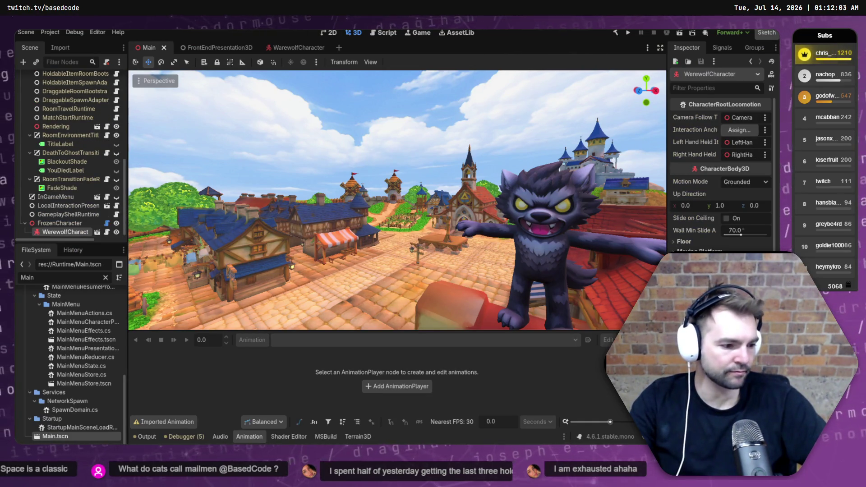
key("alt+Tab")
left_click(423, 333)
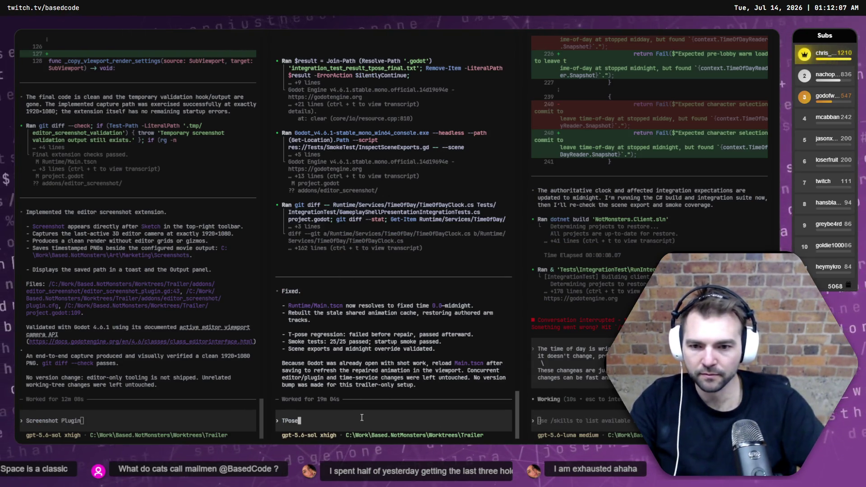
key("BackSpace")
key("BackSpace")
key("BackSpace")
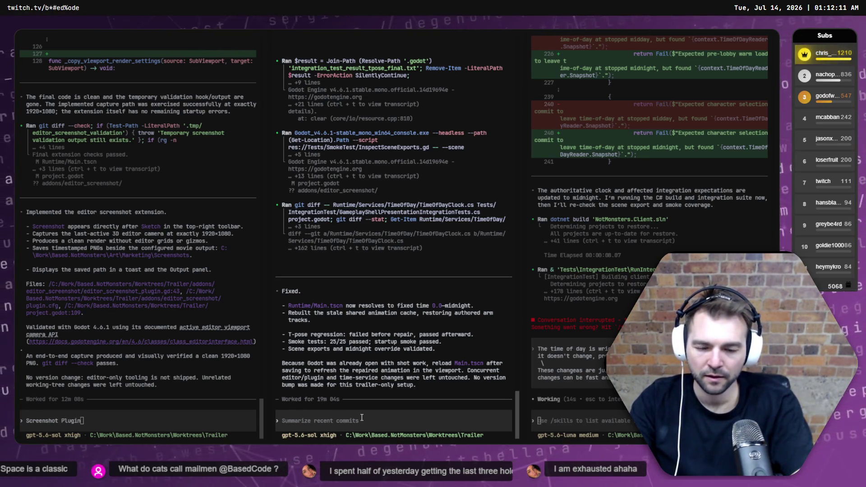
Split the terminal to add a new PowerShell pane beside the agents
key("alt+Tab")
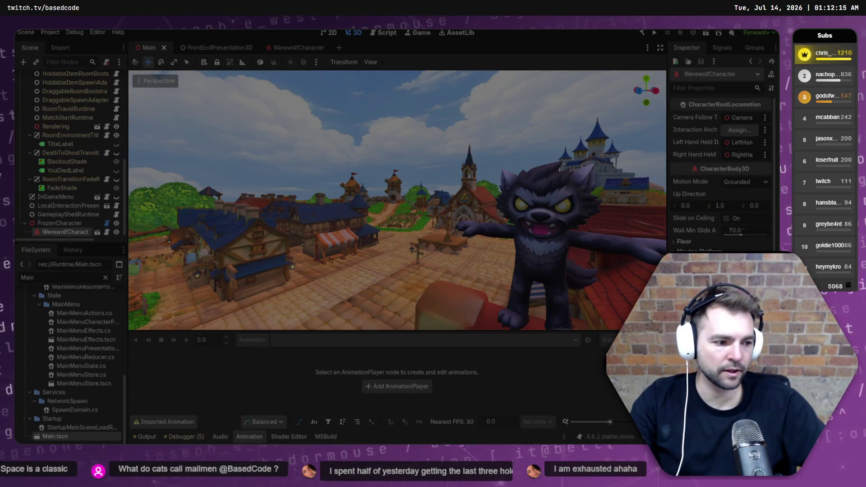
key("alt+Tab")
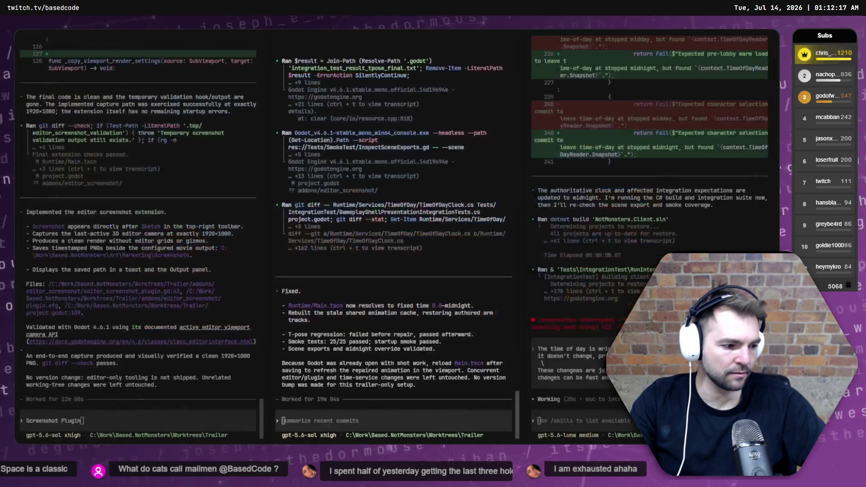
left_click(545, 399)
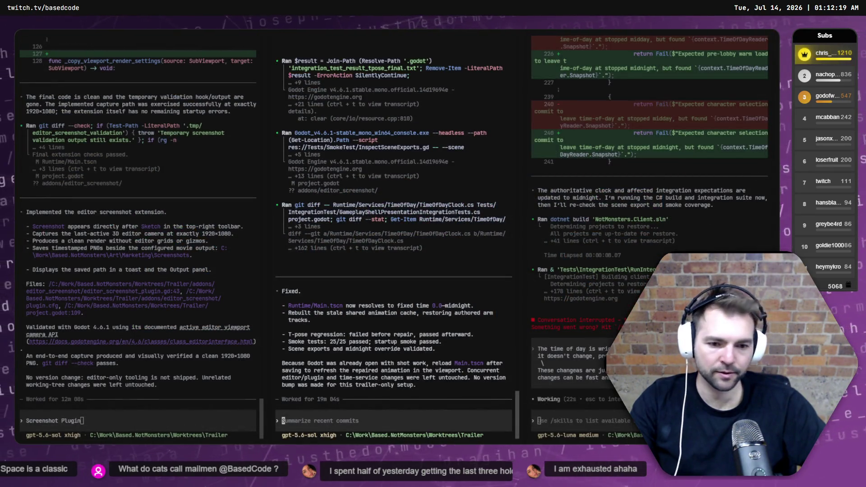
key("alt+shift+d")
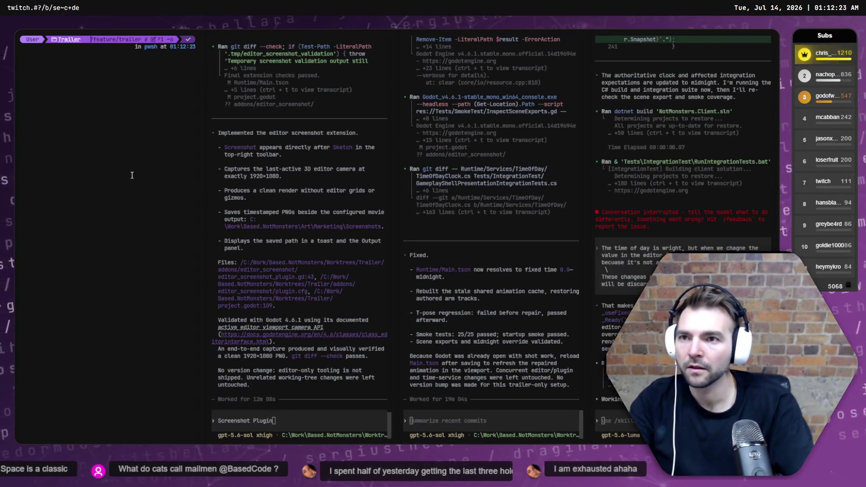
From the Worktrees folder, open the Trailer worktree in Godot via RunGodotWorktree.bat, then exit the shell
type("cd ..")
key("Return")
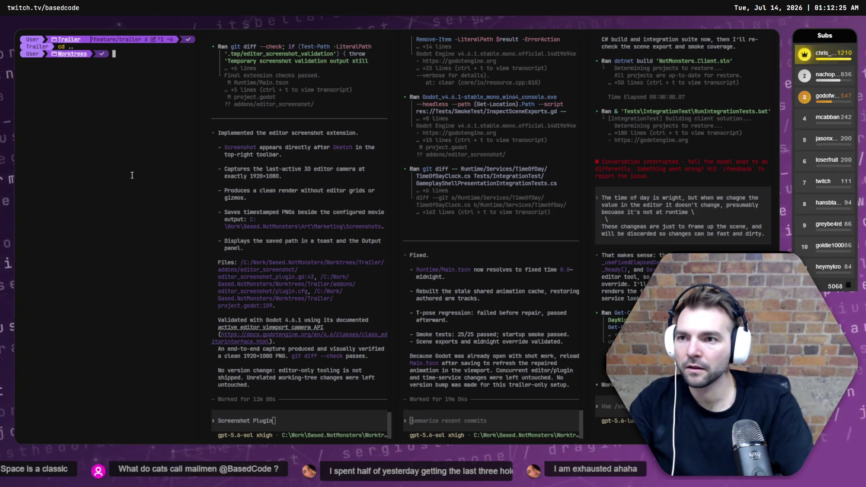
type("cls")
key("Return")
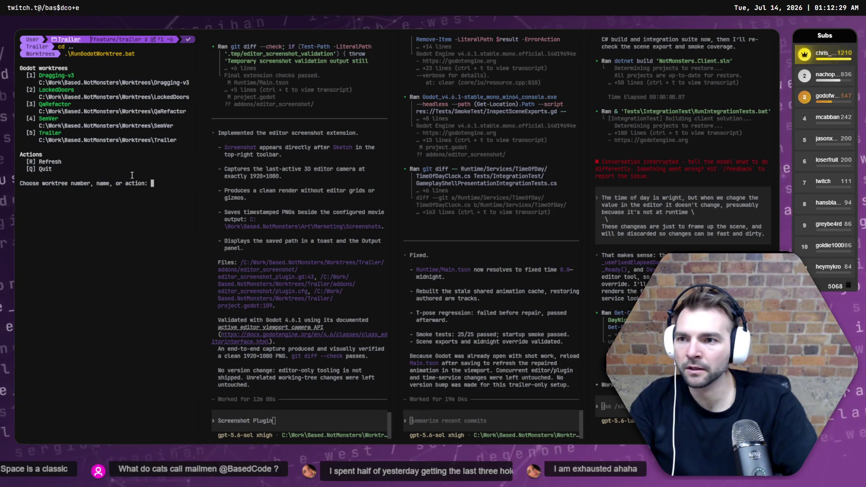
key("Return")
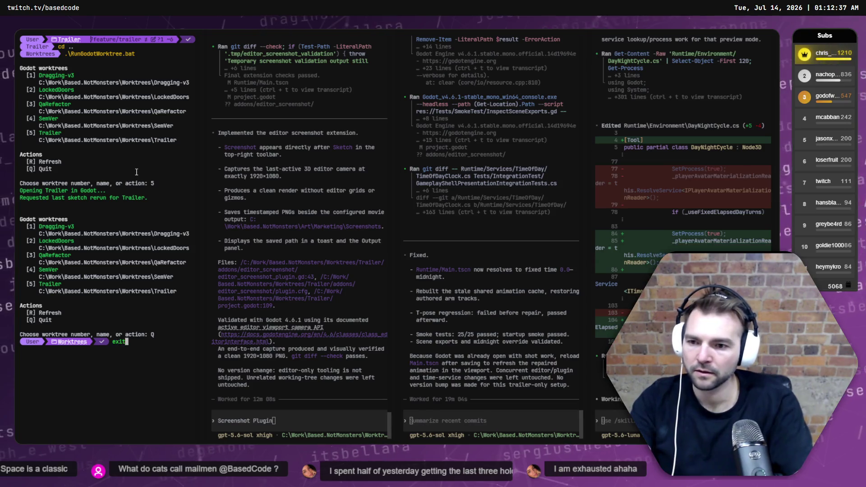
type("exit")
key("Return")
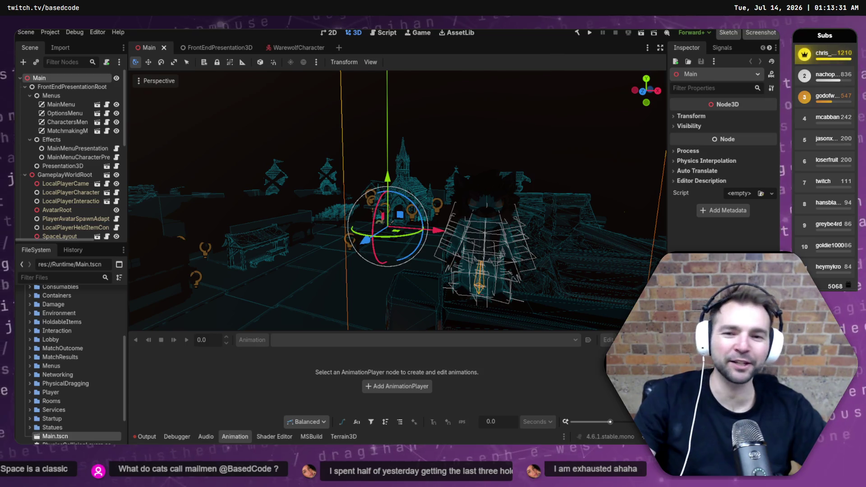
Deselect everything and bring the viewport camera closer to the werewolf
mouse_move(472, 149)
left_mouse_down()
mouse_move(325, 158)
mouse_move(424, 162)
left_mouse_up()
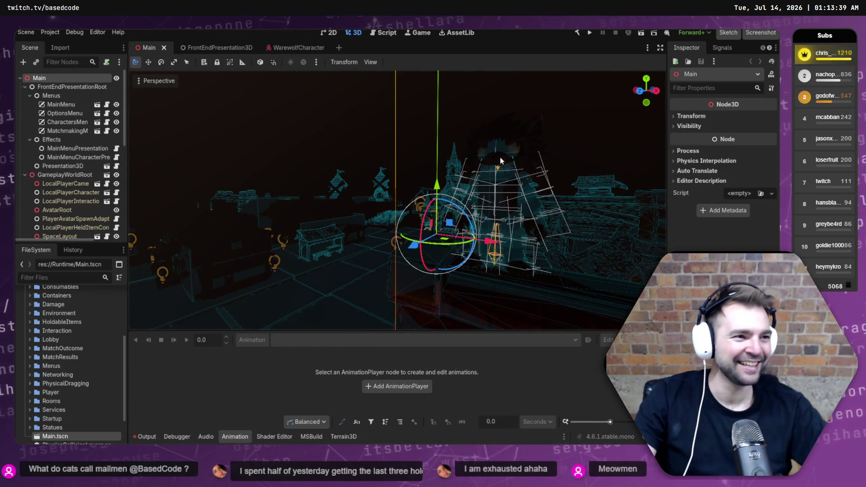
left_click(528, 111)
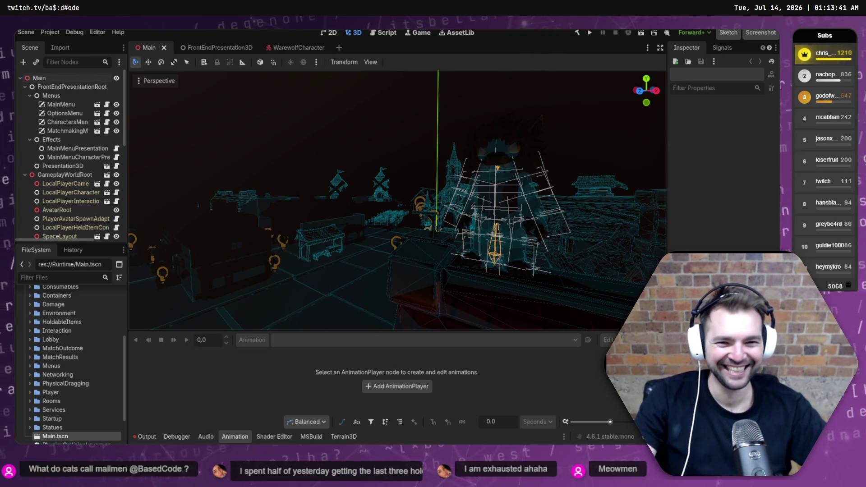
left_click_drag(528, 111, 234, 179)
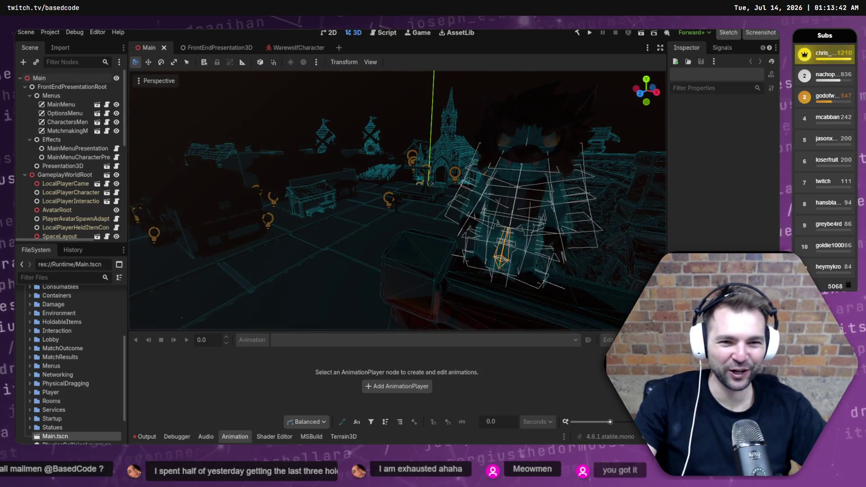
Hide View Gizmos and View Grid, reframe the werewolf, and select the Rendering node
left_click(155, 82)
left_click(158, 278)
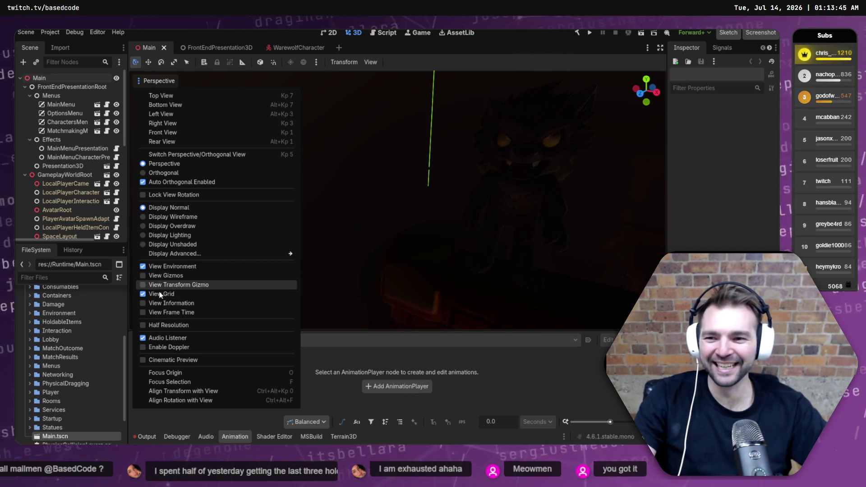
left_click(196, 293)
left_click(463, 174)
left_click_drag(464, 174, 419, 179)
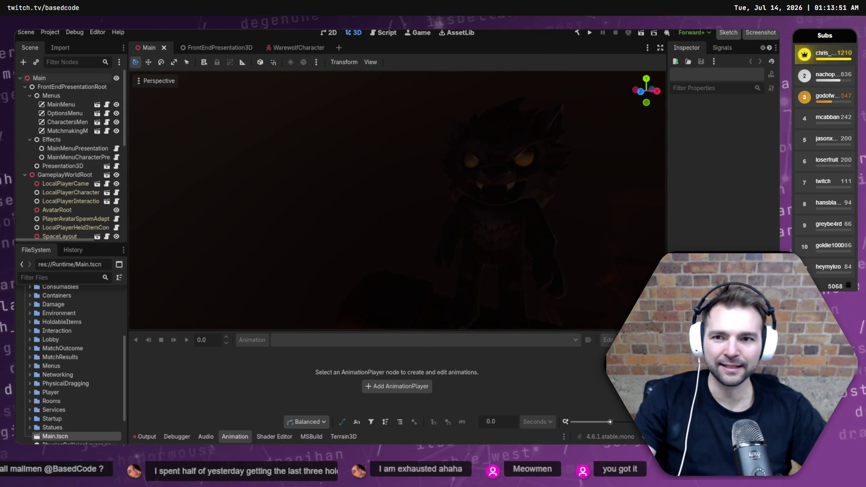
scroll(69, 189, "down", 2)
scroll(68, 189, "down", 5)
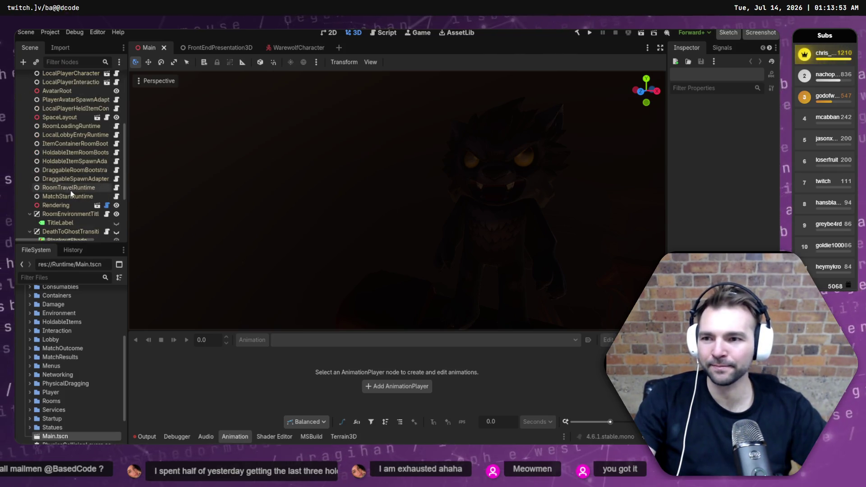
left_click(69, 165)
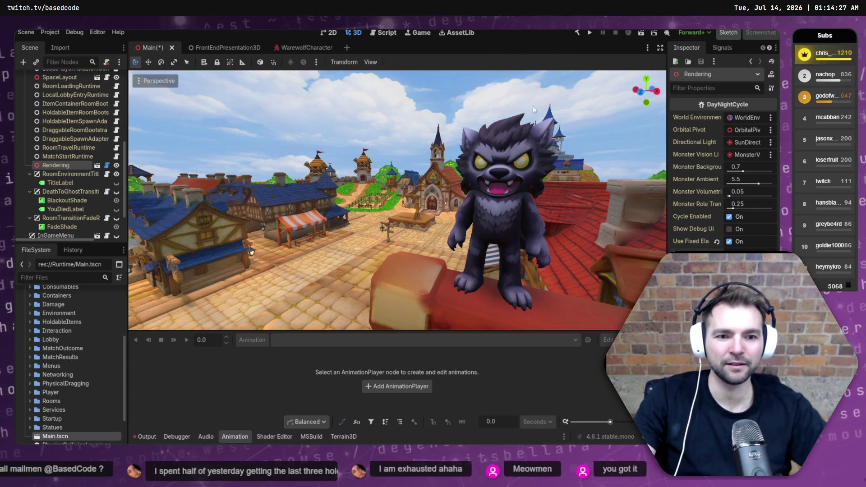
Save a 1920×1080 screenshot with Ctrl+F12 and ask the agent to highlight new files in Explorer
key("ctrl+F12")
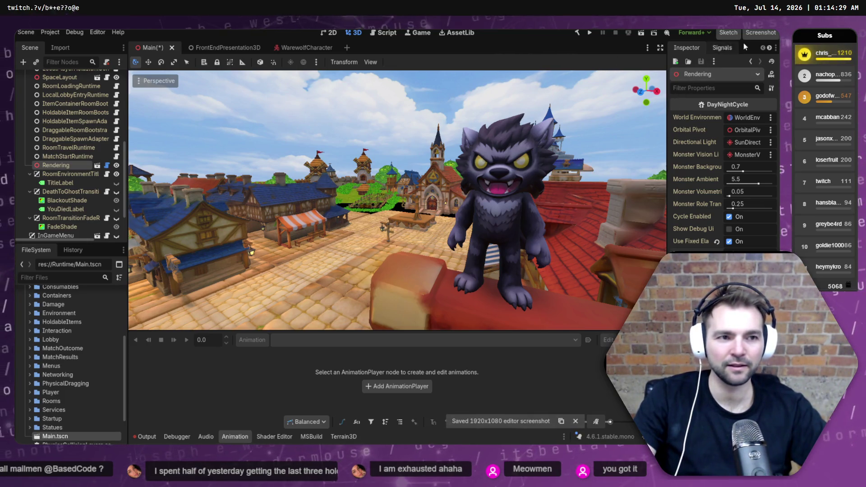
key("alt+Tab")
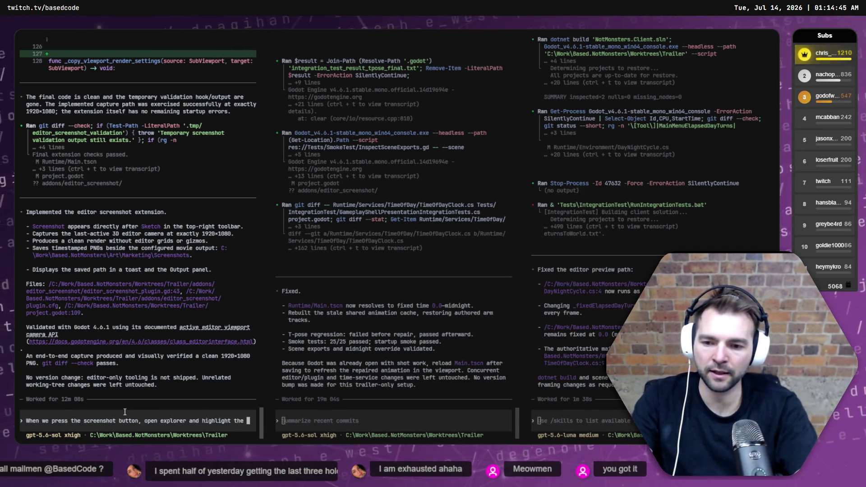
type("new file.")
key("Return")
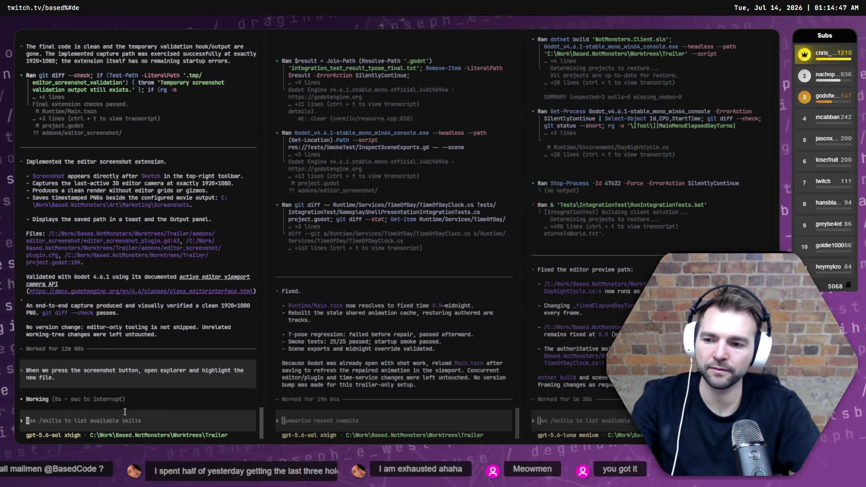
key("alt+Tab")
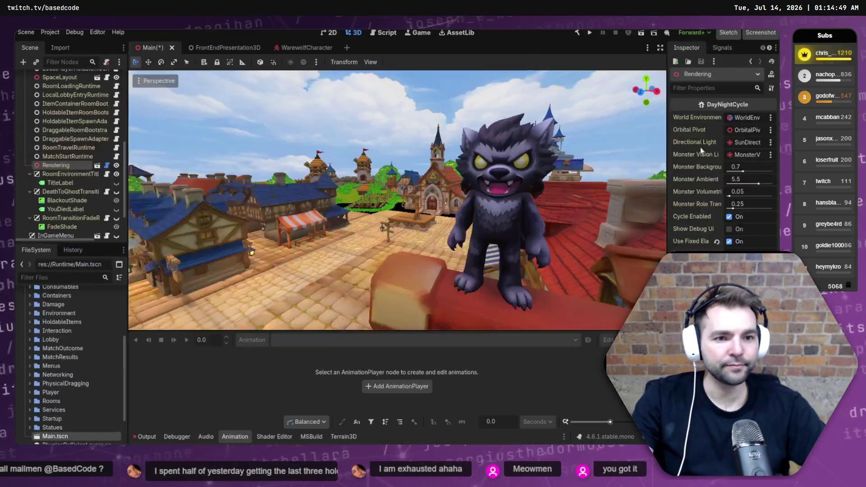
Zoom the viewport so the werewolf stands large on the right before the village and castle
scroll(519, 220, "down", 5)
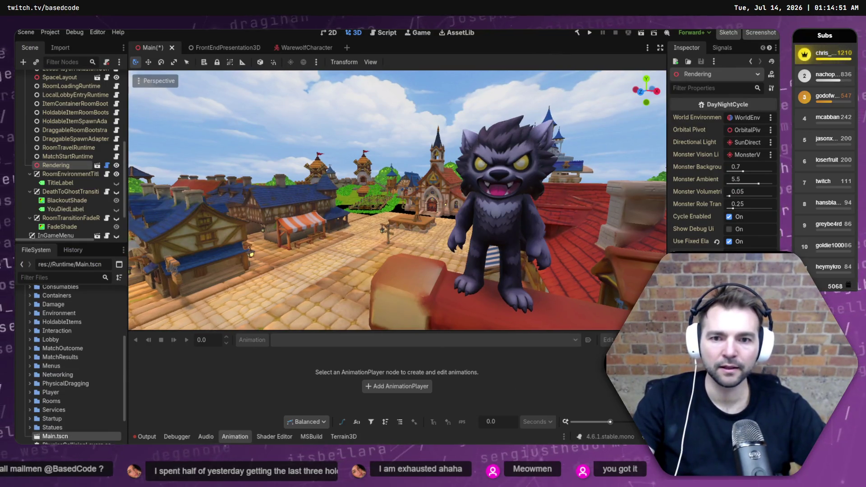
scroll(397, 201, "up", 5)
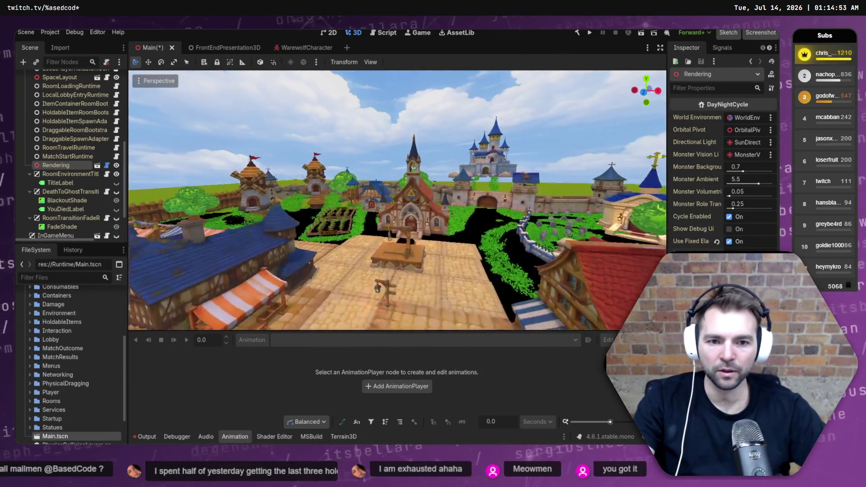
scroll(397, 201, "down", 5)
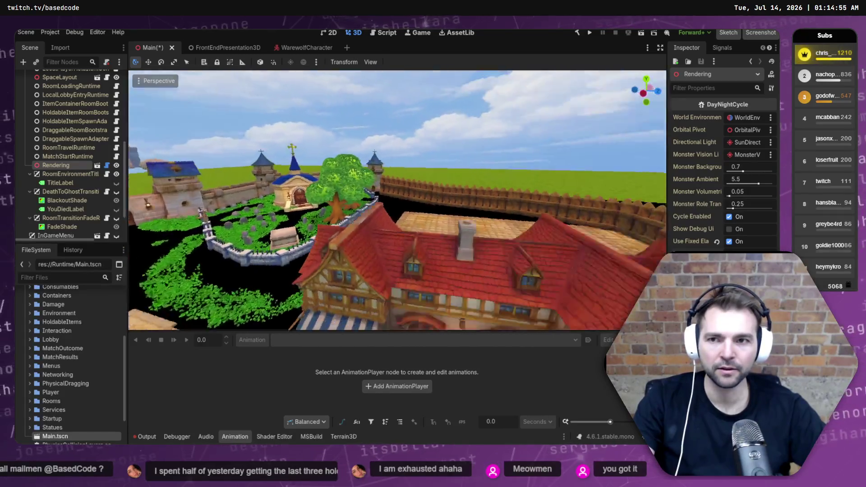
scroll(397, 201, "up", 5)
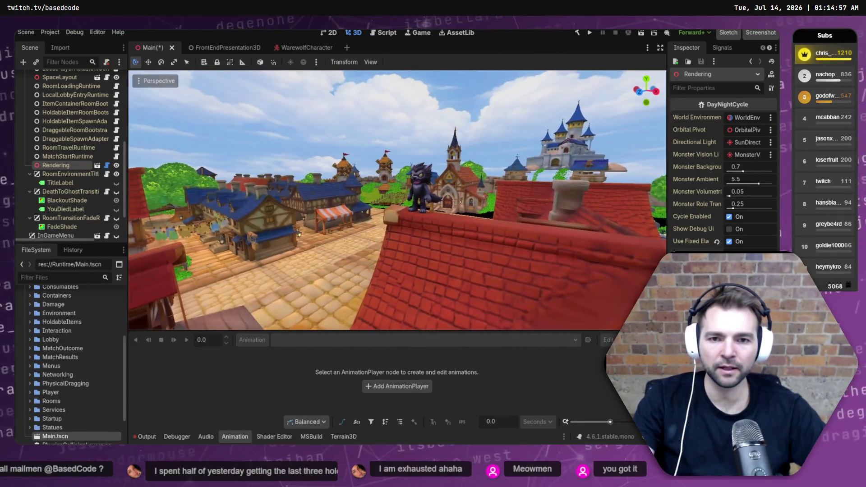
scroll(397, 200, "down", 5)
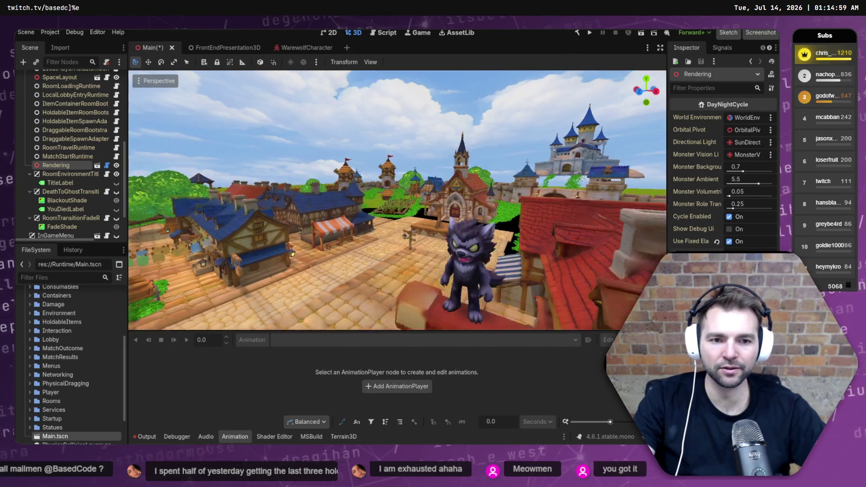
scroll(304, 193, "down", 1)
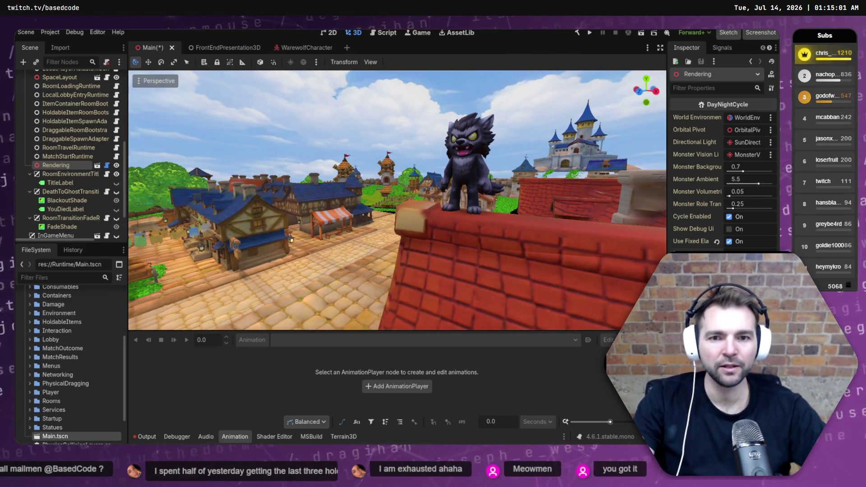
scroll(397, 200, "up", 3)
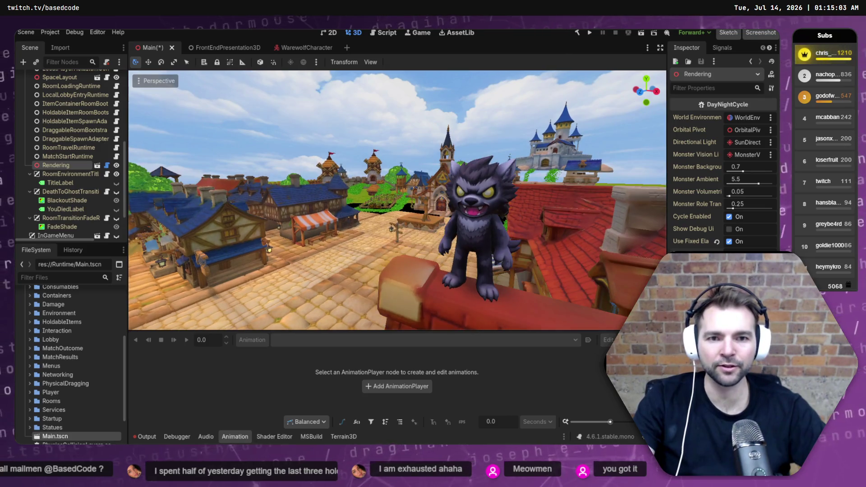
scroll(397, 201, "up", 3)
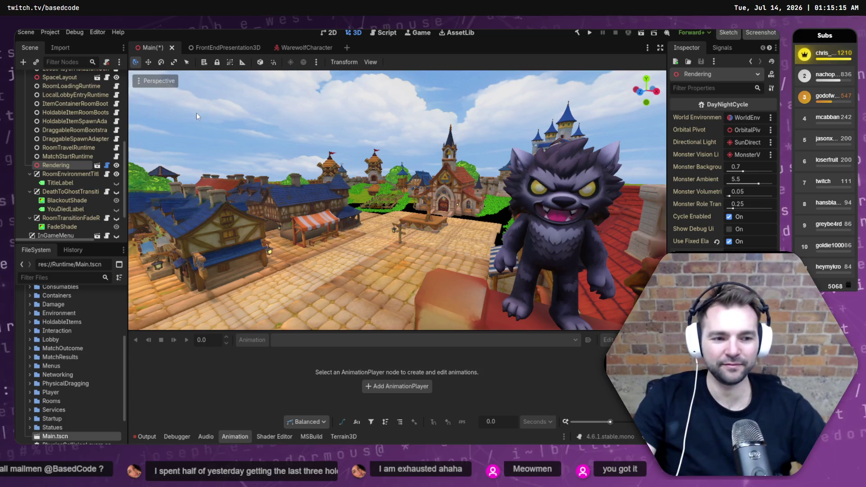
mouse_move(204, 57)
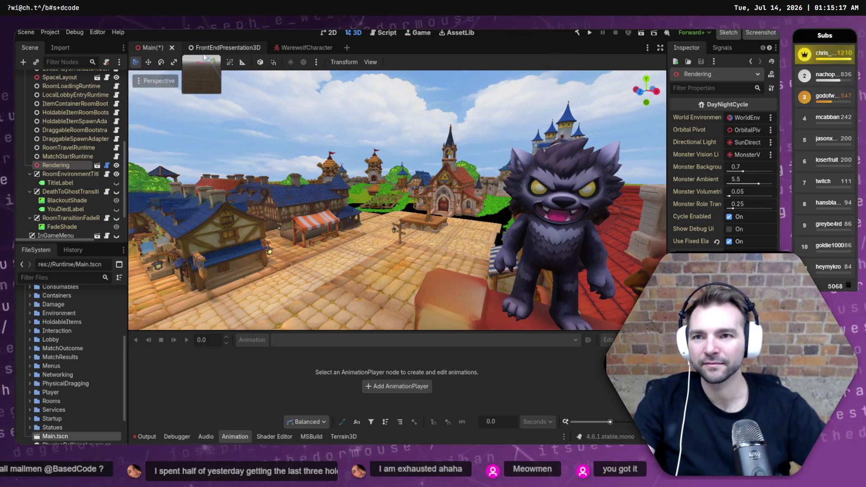
Close Main without saving, reopen Main.tscn from FileSystem, and select the Rendering node
left_click(172, 48)
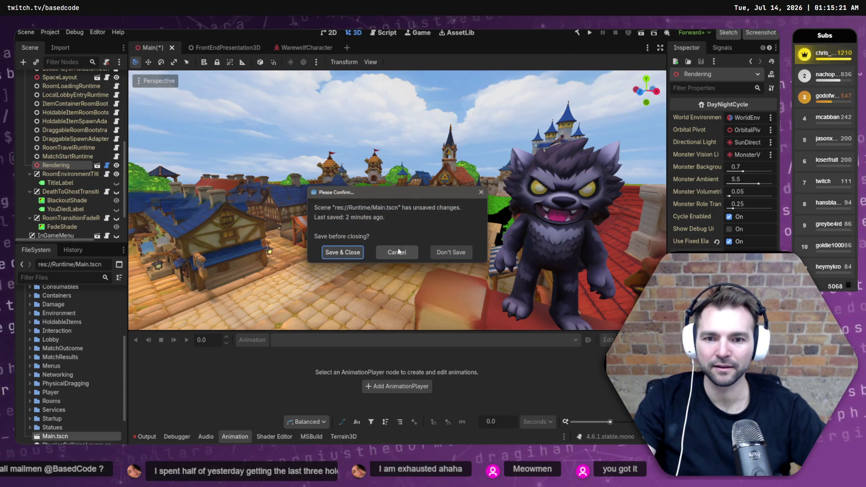
left_click(451, 252)
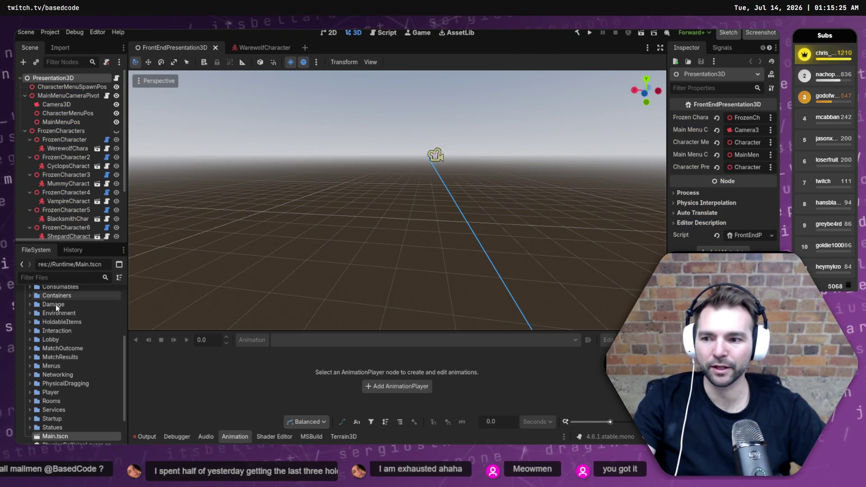
left_click(56, 276)
type("Main.ts")
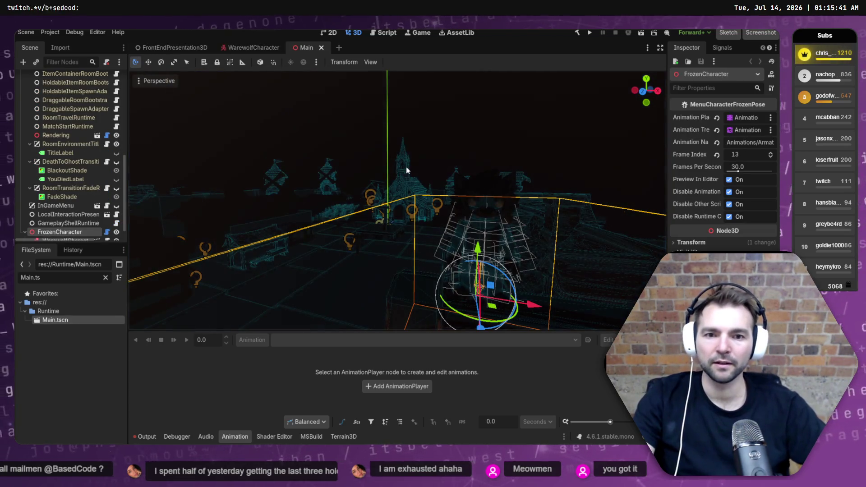
scroll(406, 166, "up", 5)
scroll(171, 197, "up", 3)
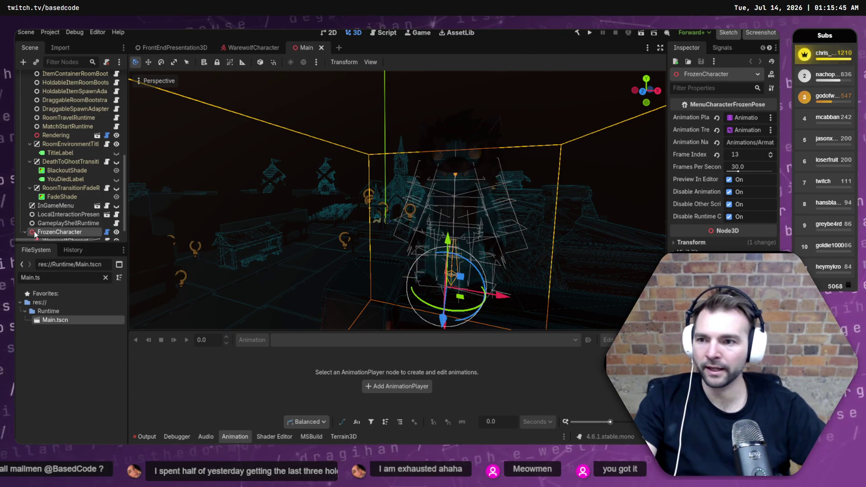
left_click(66, 136)
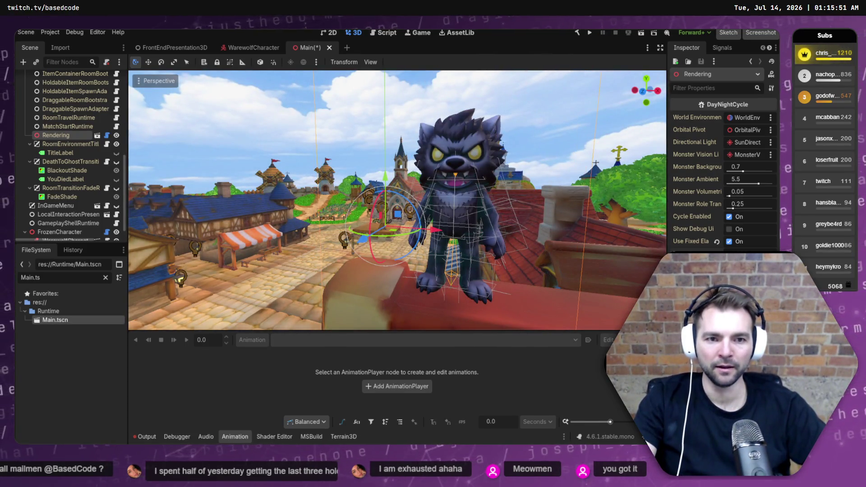
Turn off View Gizmos and View Transform Gizmo in the viewport's Perspective menu
scroll(444, 124, "up", 4)
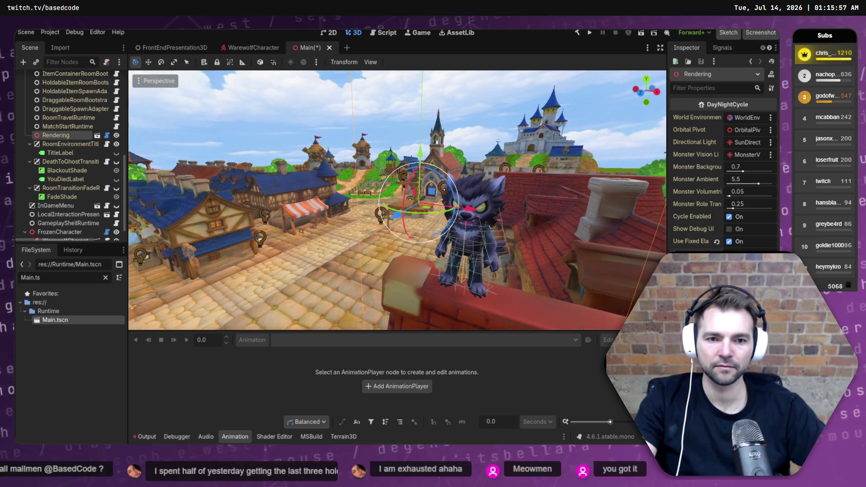
left_click(154, 82)
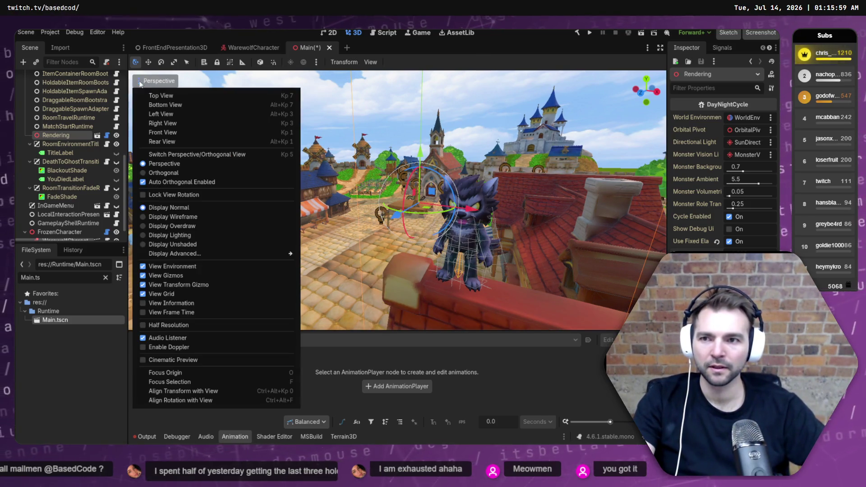
left_click(143, 276)
left_click(144, 284)
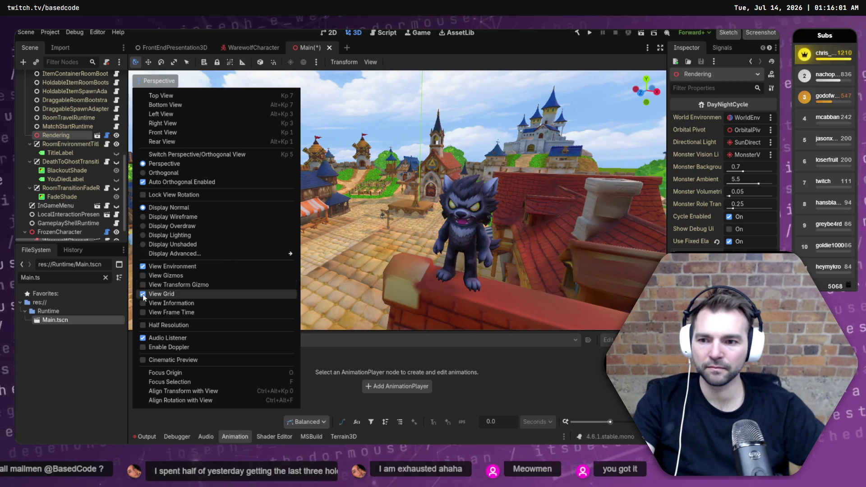
key("Escape")
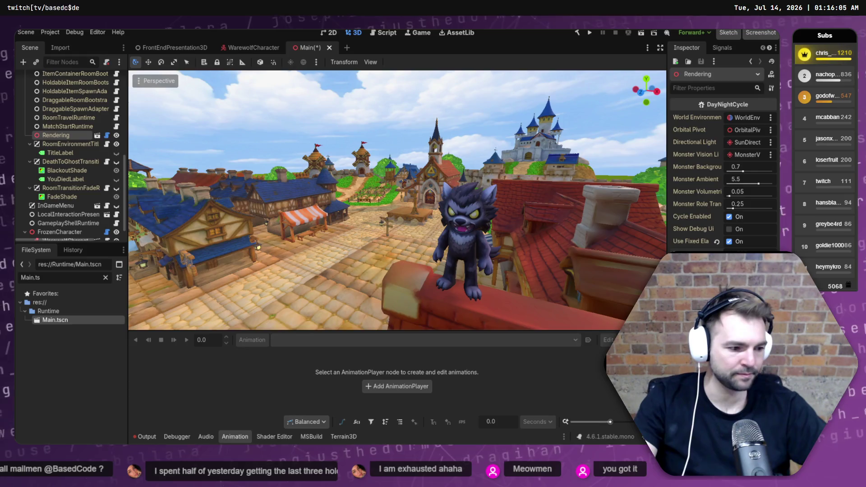
key("alt+Tab")
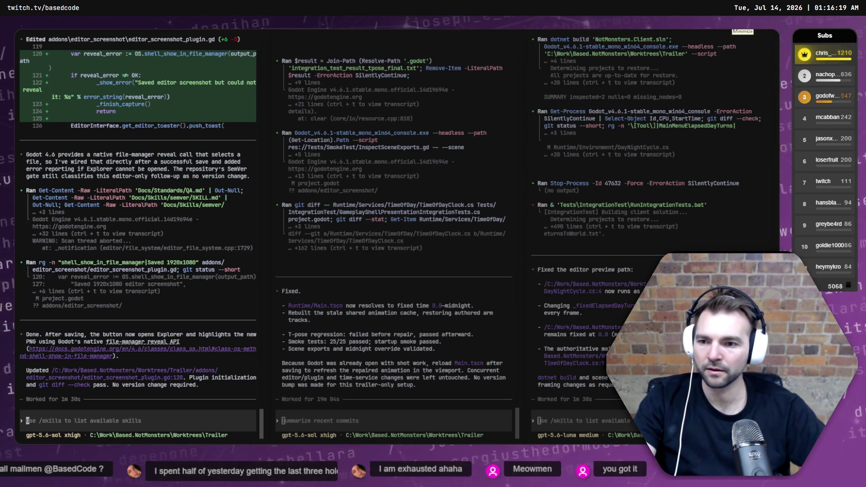
Return to Godot's werewolf rooftop view, dismissing the Sketch Launcher without running a sketch
key("alt+Tab")
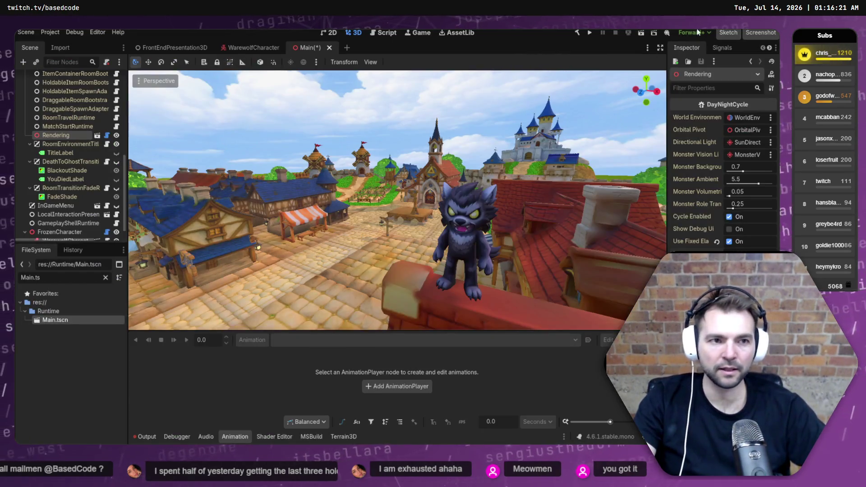
left_click(731, 33)
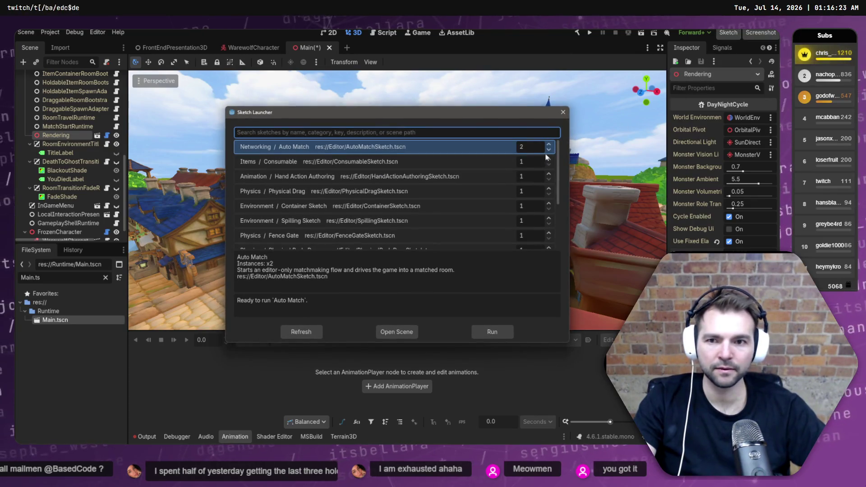
left_click(563, 113)
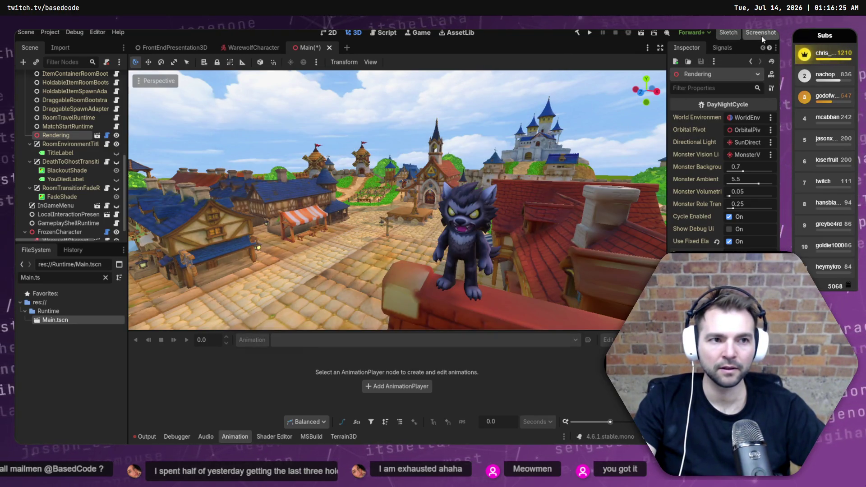